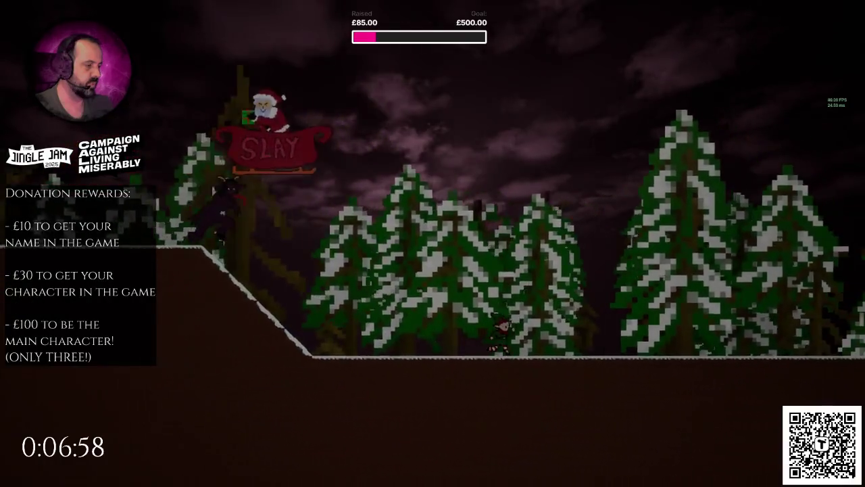
# - Jump the elf over the ledge in the running play-test, then stop the session
pyautogui.press('space')
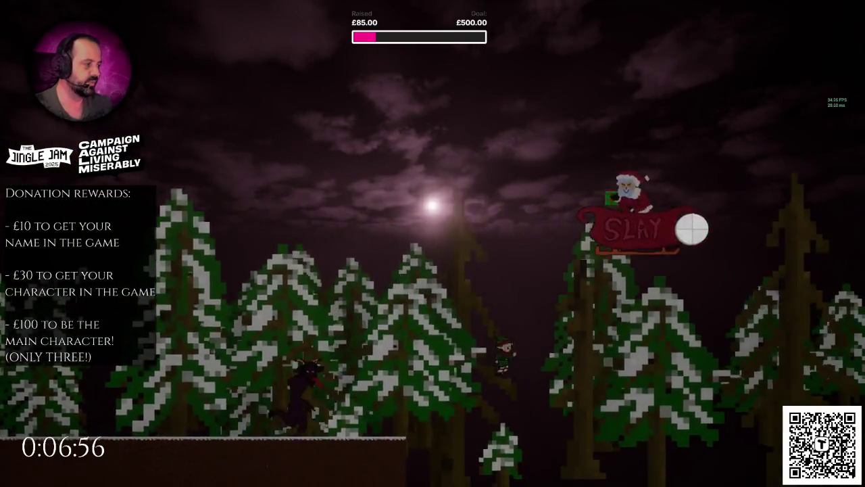
pyautogui.press('Escape')
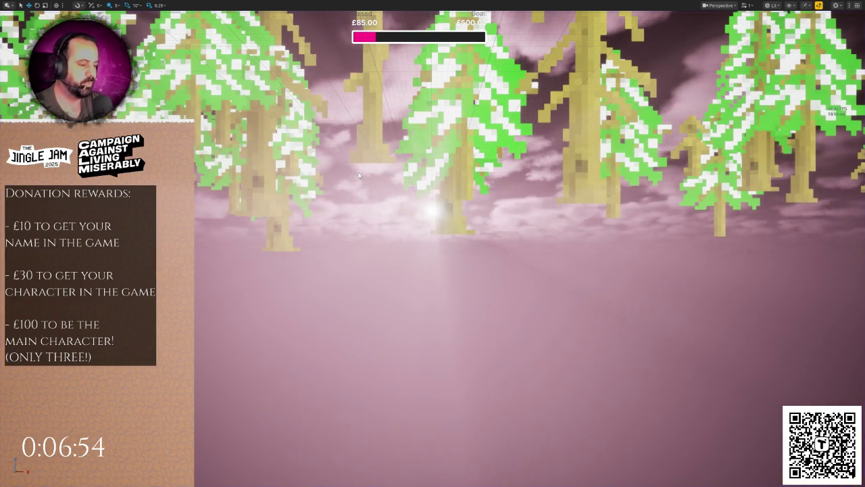
# - Browse Content > Blueprints > Projectiles and open the BP_PresentProjectile blueprint
pyautogui.scroll(-5, 343, 165)
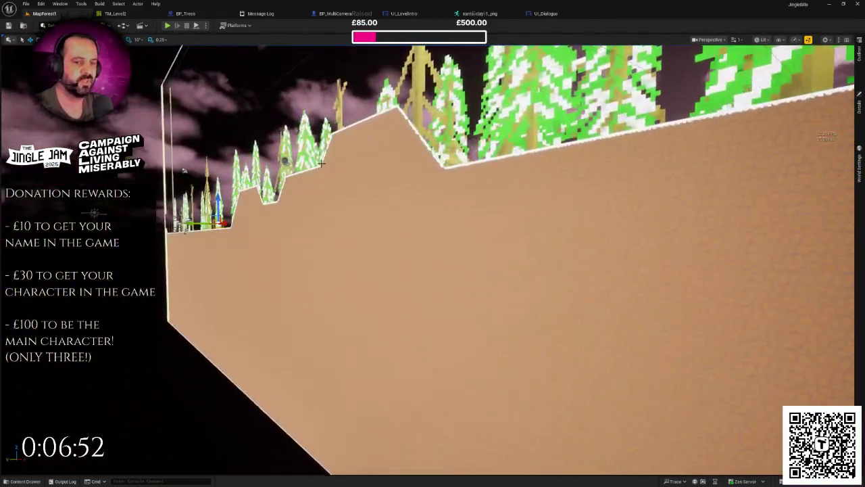
pyautogui.hotkey('ctrl', 'space')
pyautogui.scroll(5, 65, 366)
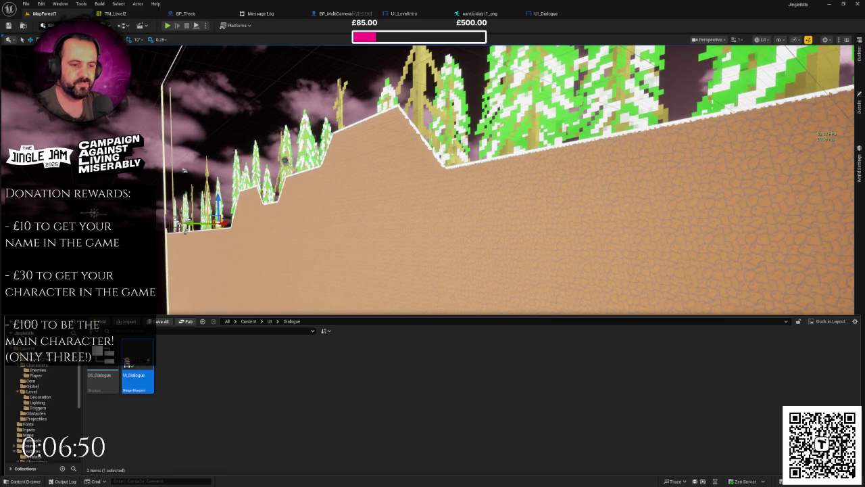
pyautogui.click(28, 348)
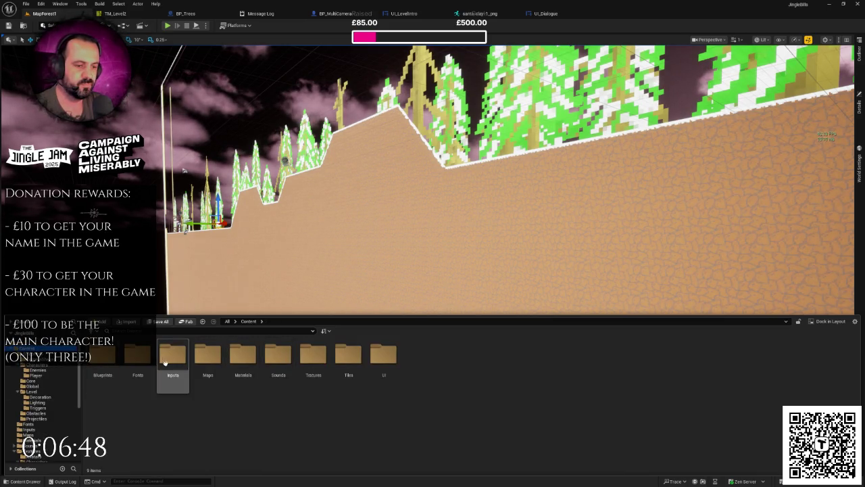
pyautogui.doubleClick(105, 356)
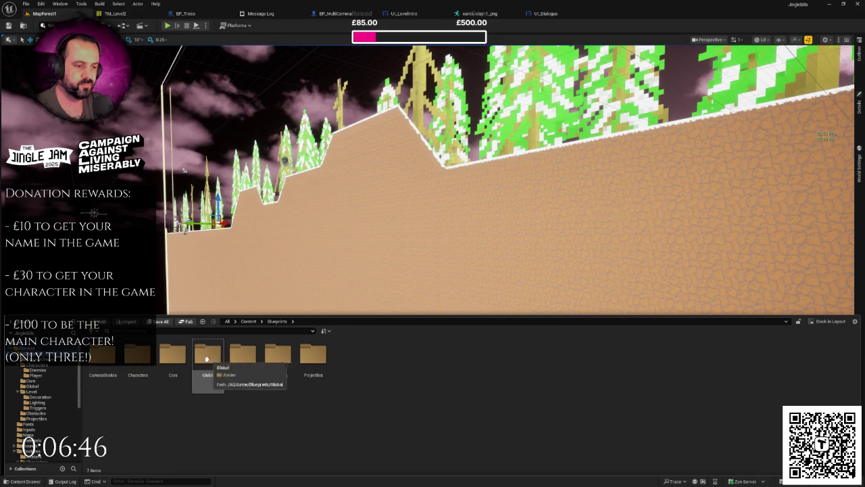
pyautogui.doubleClick(313, 354)
pyautogui.click(103, 369)
pyautogui.doubleClick(105, 371)
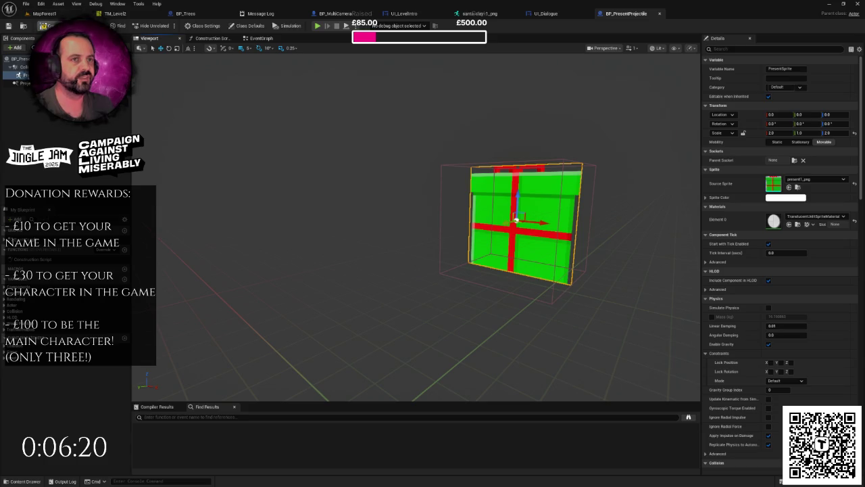
# - Inspect BP_PresentProjectile's overlap and hit nodes in the EventGraph, then go back to MapForest1 with Projectiles listed
pyautogui.click(259, 39)
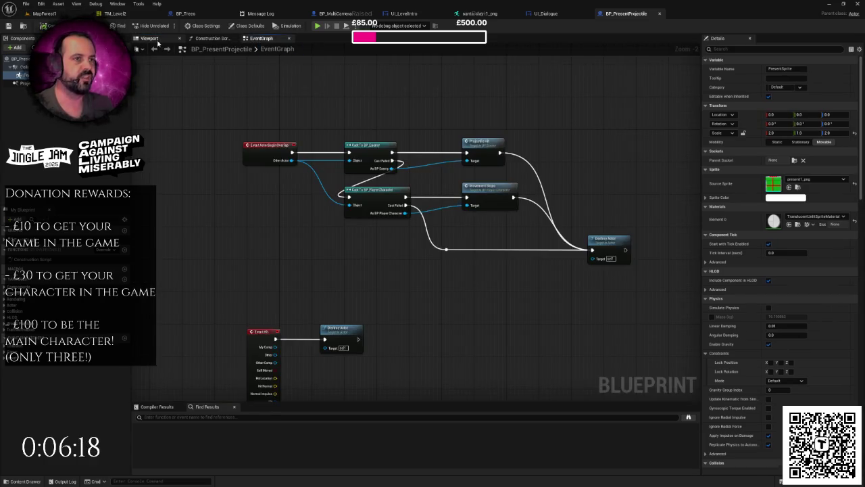
pyautogui.click(151, 39)
pyautogui.click(58, 15)
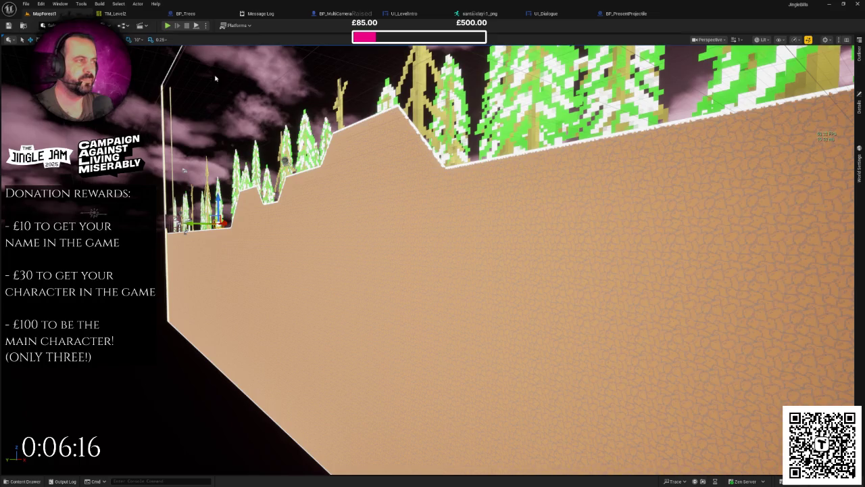
pyautogui.click(626, 14)
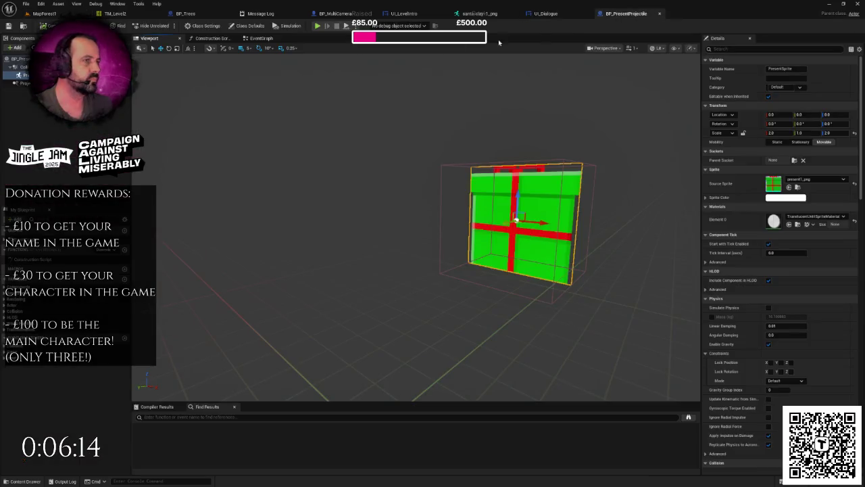
pyautogui.click(261, 39)
pyautogui.scroll(-1, 378, 126)
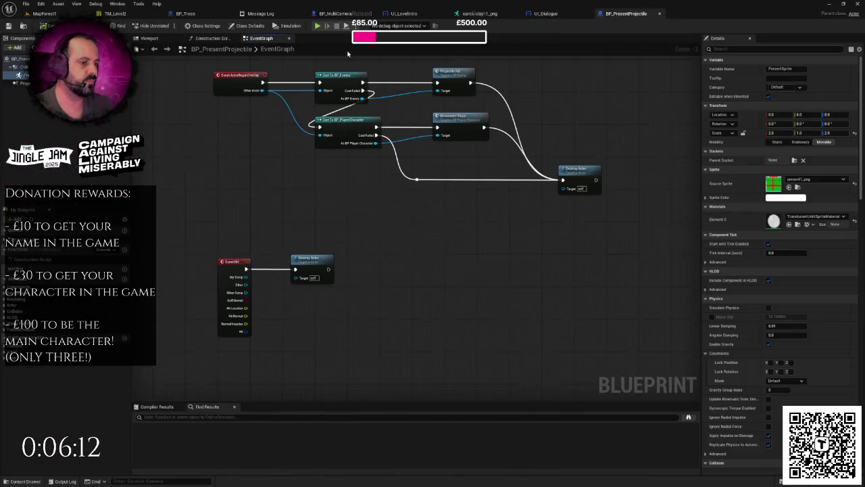
pyautogui.moveTo(364, 156)
pyautogui.mouseDown()
pyautogui.moveTo(372, 226)
pyautogui.moveTo(318, 295)
pyautogui.moveTo(351, 224)
pyautogui.mouseUp()
pyautogui.scroll(-1, 371, 226)
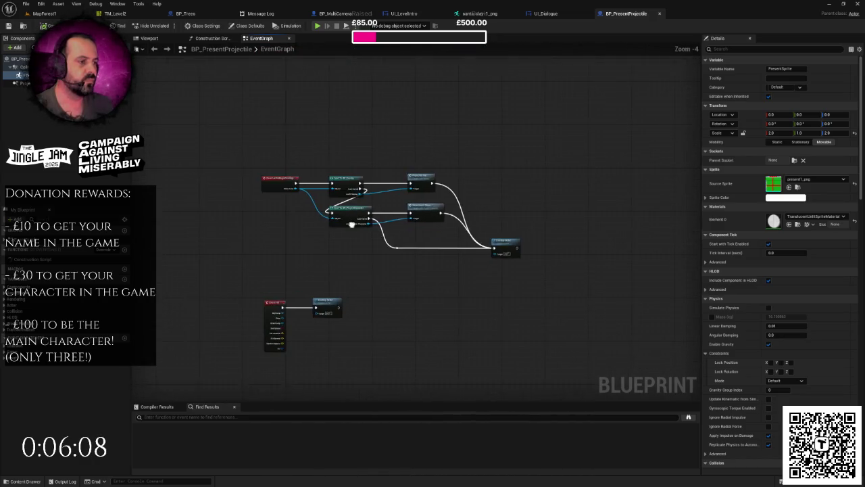
pyautogui.hotkey('ctrl', 'b')
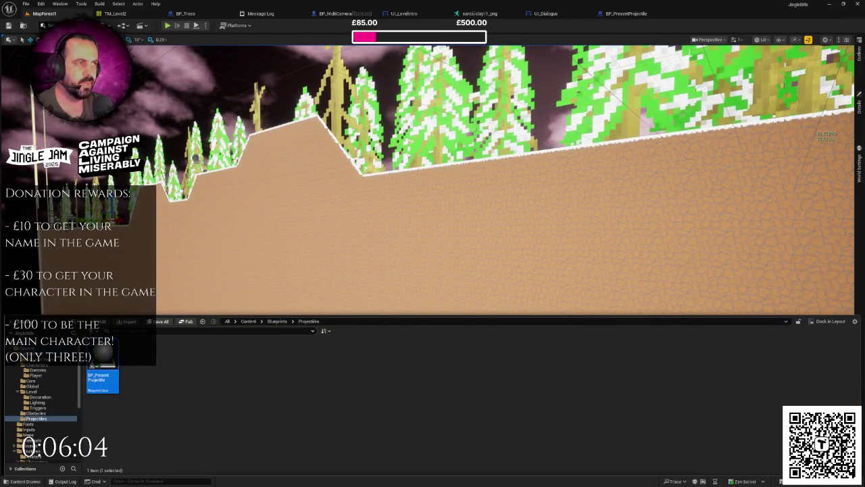
# - Open BP_PlayerSanta from the Characters > Player folder
pyautogui.click(41, 366)
pyautogui.doubleClick(138, 354)
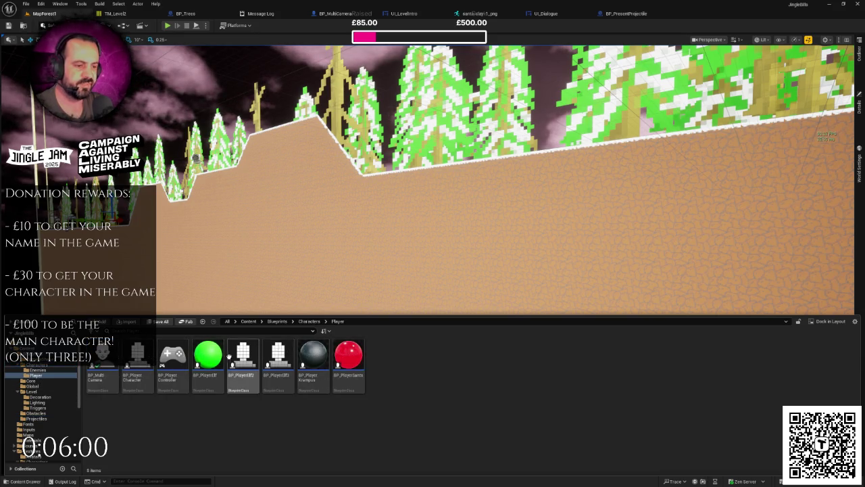
pyautogui.click(354, 355)
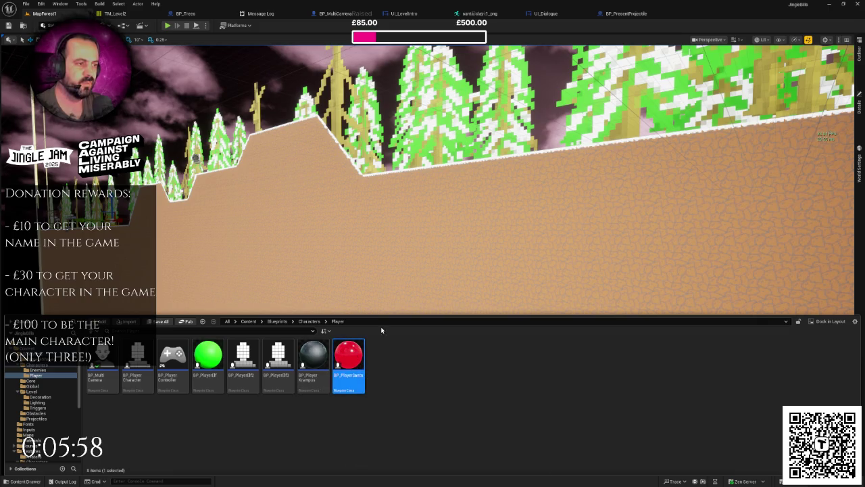
# - Inspect the present-spawning, Get Actor Location and Break Vector nodes, then view Santa's sleigh model
pyautogui.scroll(3, 332, 140)
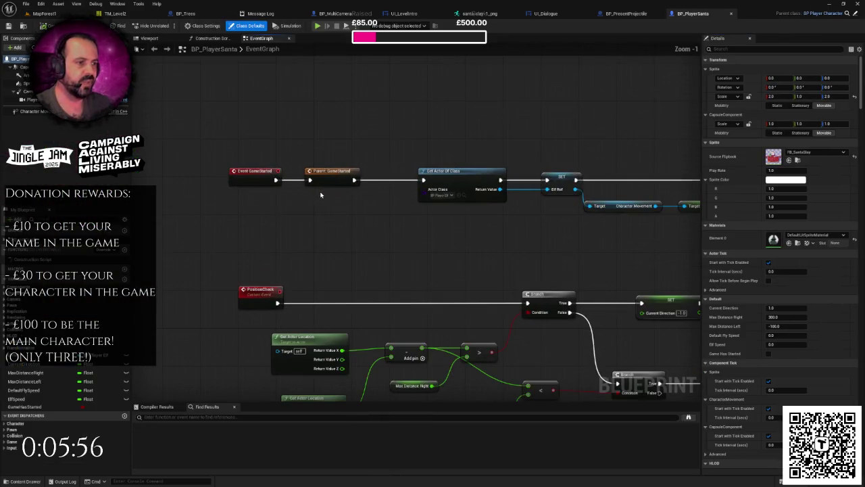
pyautogui.moveTo(332, 140)
pyautogui.mouseDown()
pyautogui.moveTo(354, 139)
pyautogui.moveTo(347, 155)
pyautogui.moveTo(145, 110)
pyautogui.mouseUp()
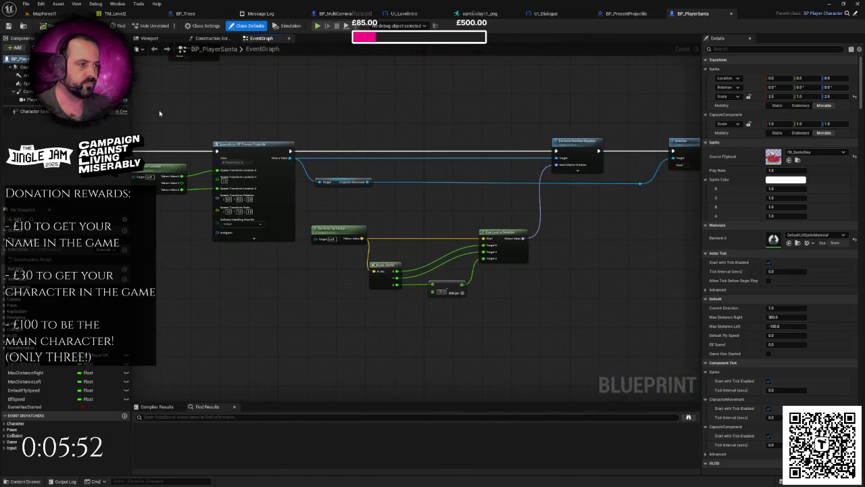
pyautogui.scroll(-1, 353, 126)
pyautogui.scroll(2, 314, 117)
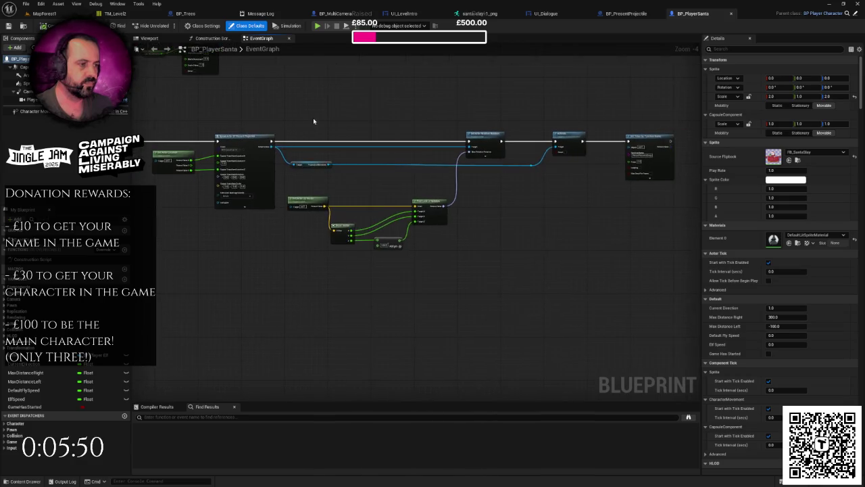
pyautogui.moveTo(328, 221); pyautogui.dragTo(485, 214)
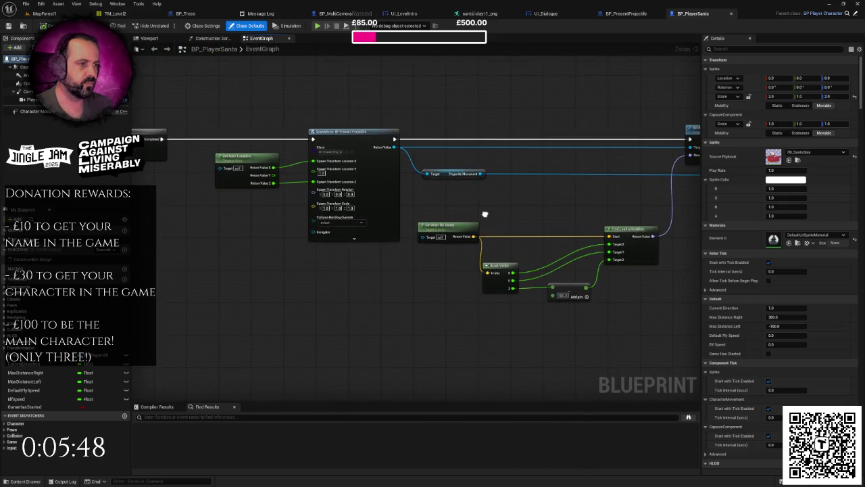
pyautogui.click(243, 157)
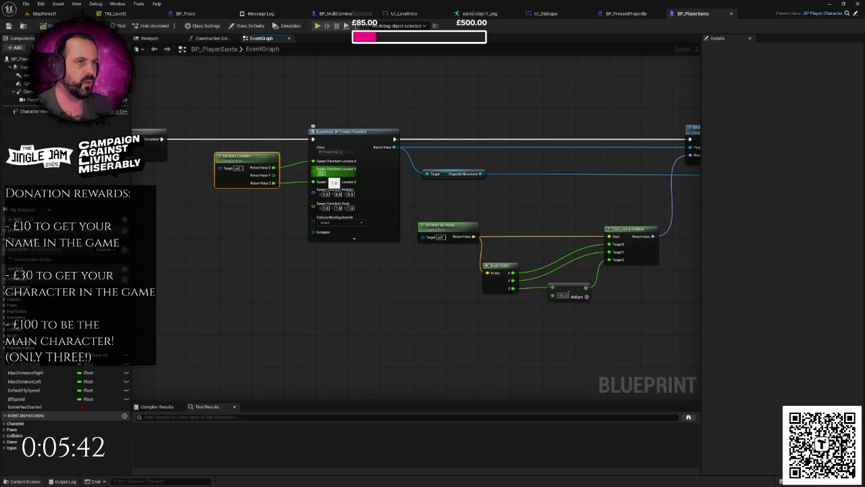
pyautogui.click(150, 38)
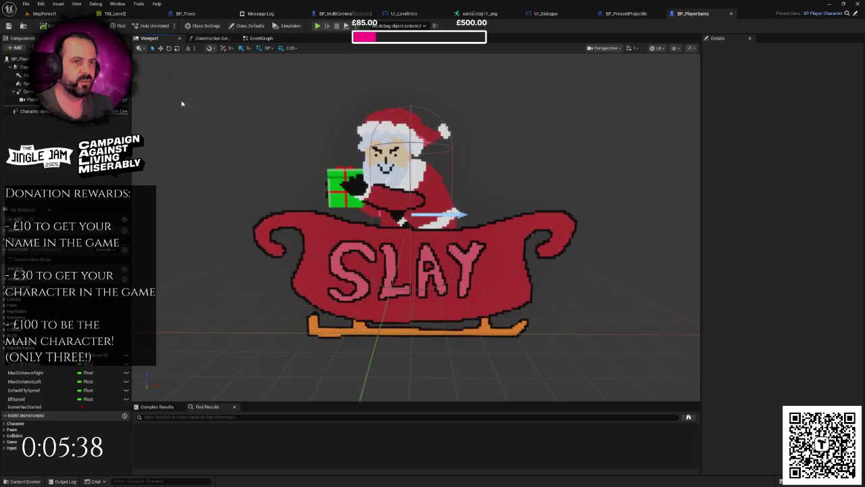
# - Search Santa's component list for 'spri', then browse the Content Drawer to Blueprints > Projectiles
pyautogui.click(21, 49)
pyautogui.write('spri')
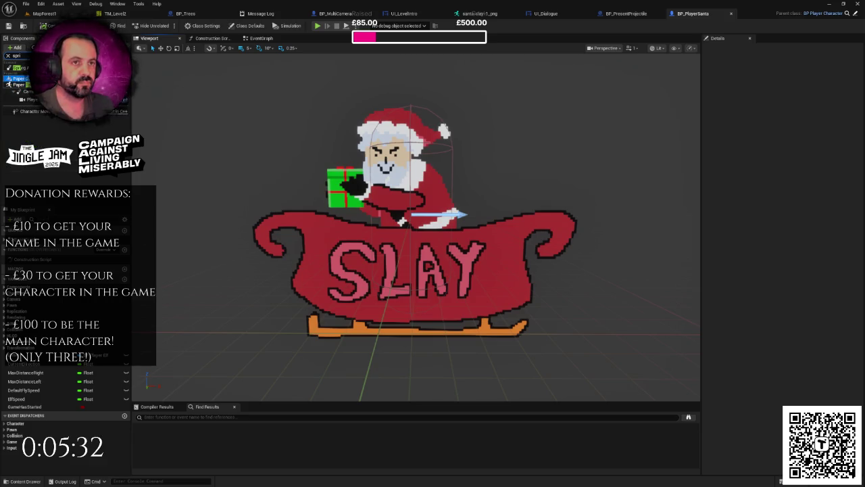
pyautogui.click(45, 13)
pyautogui.click(25, 481)
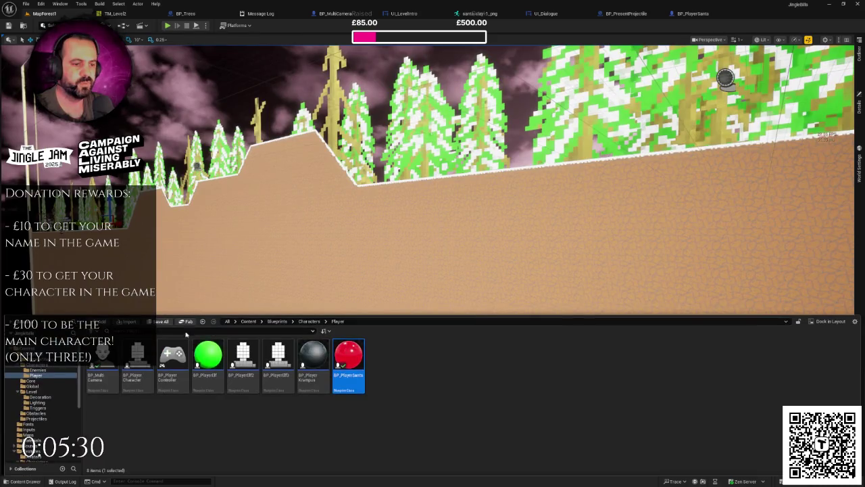
pyautogui.click(39, 359)
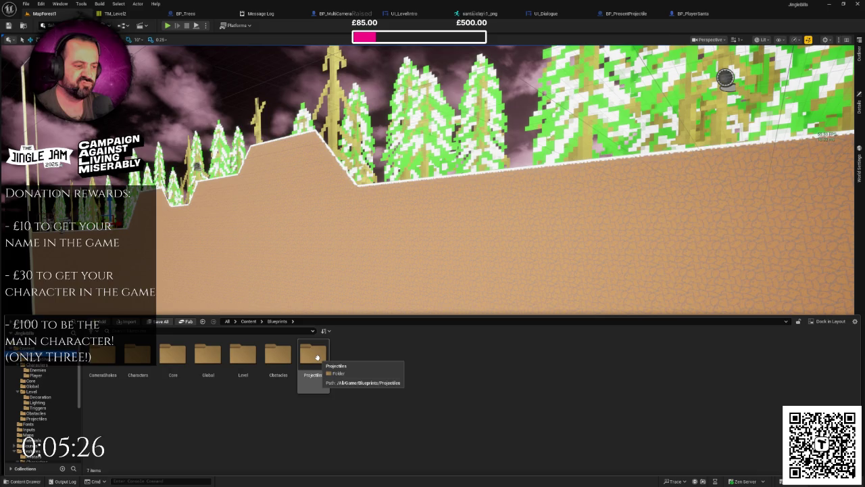
pyautogui.doubleClick(317, 357)
# - Drag BP_PresentProjectile into BP_PlayerSanta's Components as a child actor and select it
pyautogui.moveTo(103, 365)
pyautogui.mouseDown()
pyautogui.moveTo(176, 136)
pyautogui.moveTo(327, 33)
pyautogui.moveTo(406, 13)
pyautogui.moveTo(522, 28)
pyautogui.moveTo(693, 14)
pyautogui.moveTo(157, 85)
pyautogui.moveTo(81, 81)
pyautogui.mouseUp()
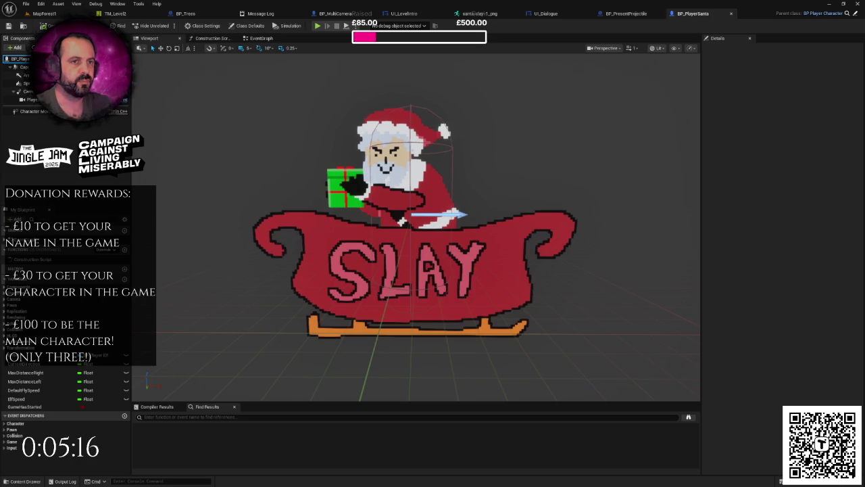
pyautogui.moveTo(81, 81); pyautogui.dragTo(40, 81)
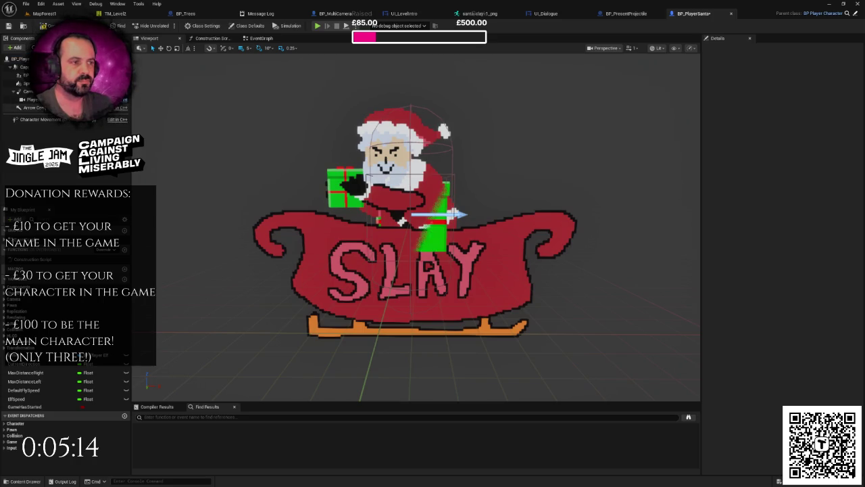
pyautogui.click(24, 75)
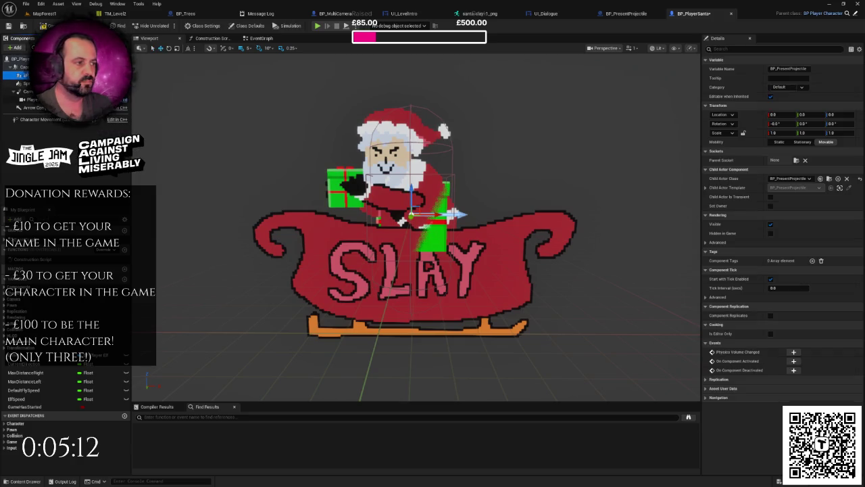
pyautogui.scroll(-3, 399, 172)
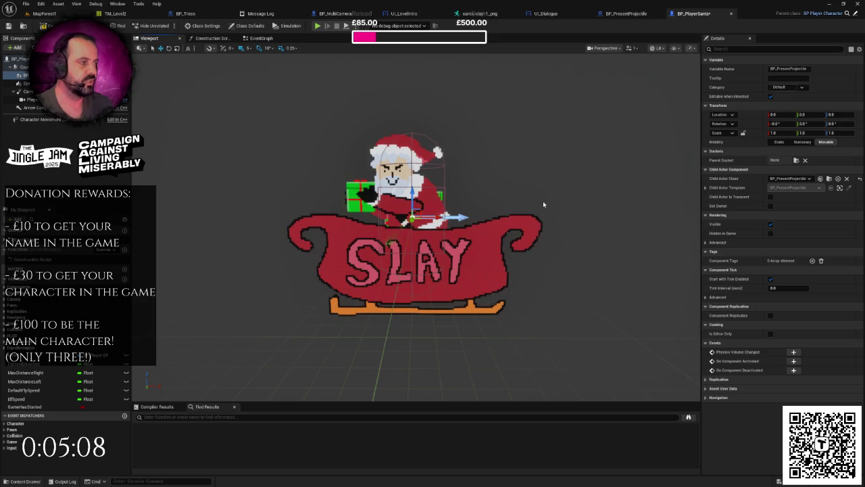
pyautogui.click(632, 14)
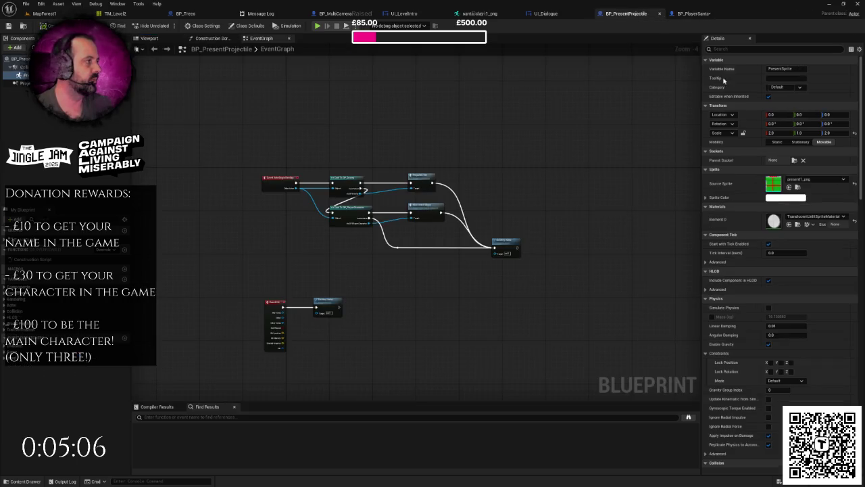
# - Set the present sprite's X and Z scale to 1.0 in BP_PresentProjectile
pyautogui.click(149, 38)
pyautogui.click(771, 133)
pyautogui.write('1')
pyautogui.click(828, 132)
pyautogui.write('1')
pyautogui.press('Return')
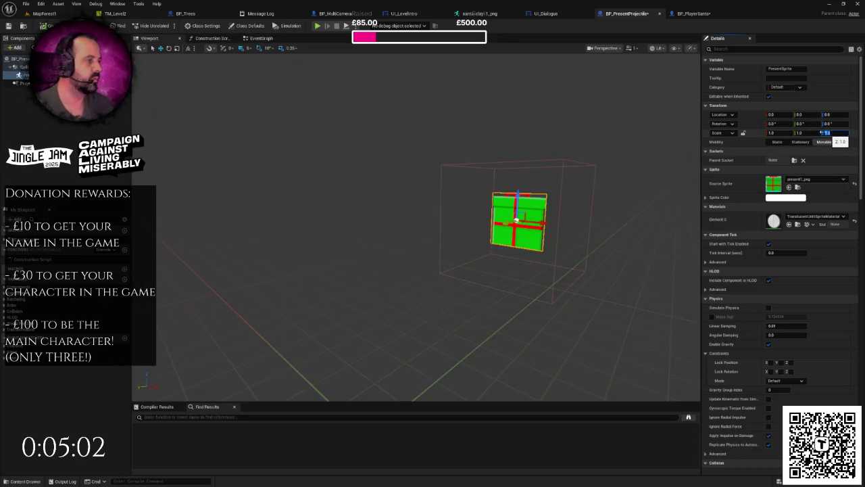
# - Place a BP_PresentProjectile instance by the tree line in MapForest1
pyautogui.click(37, 13)
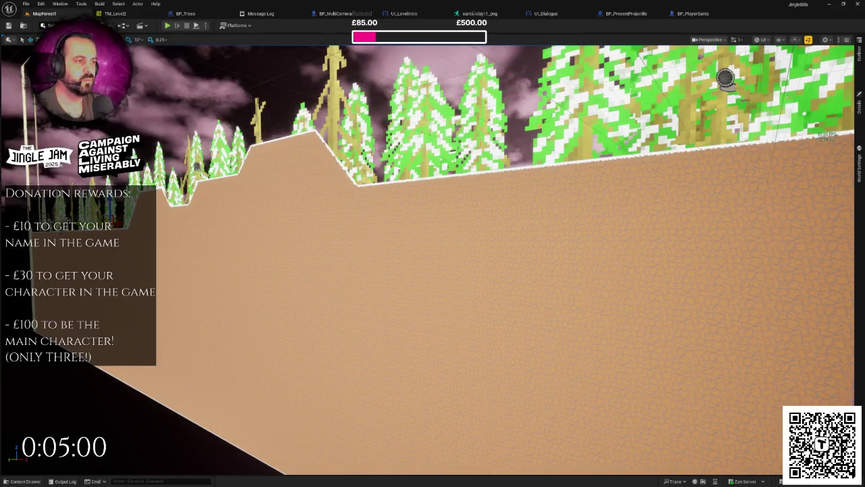
pyautogui.press('s')
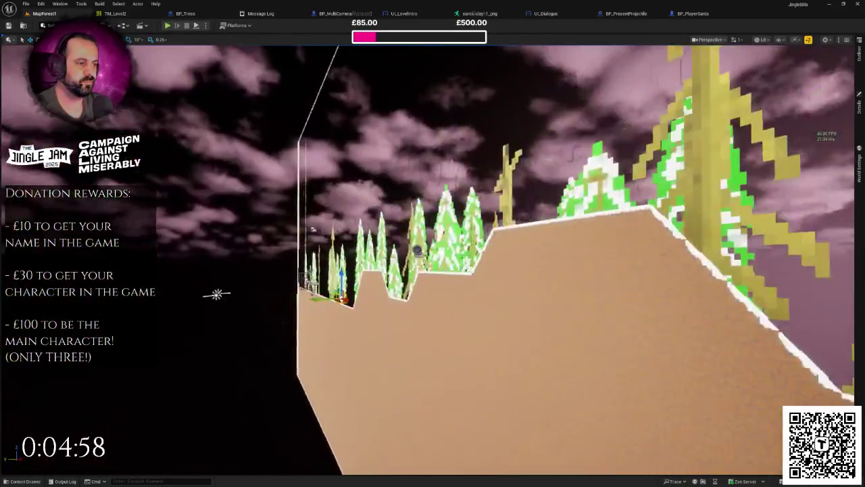
pyautogui.press('w')
pyautogui.hotkey('ctrl', 'space')
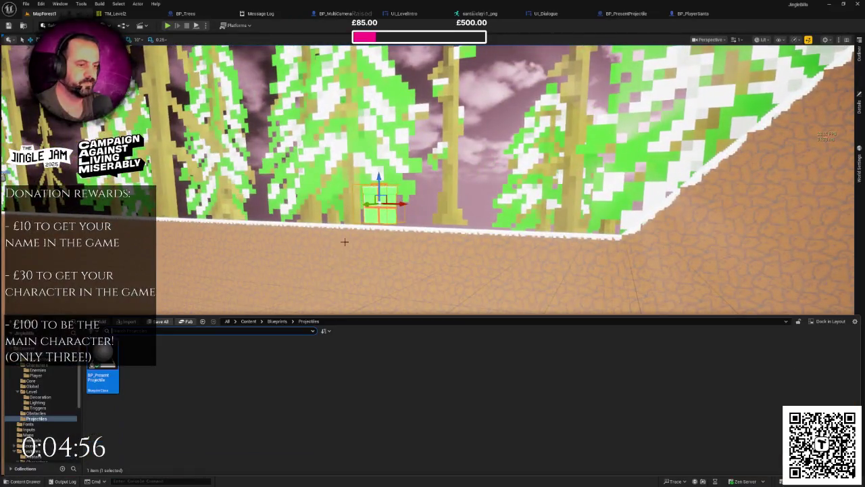
pyautogui.moveTo(116, 369)
pyautogui.mouseDown()
pyautogui.moveTo(350, 259)
pyautogui.moveTo(378, 234)
pyautogui.moveTo(378, 242)
pyautogui.mouseUp()
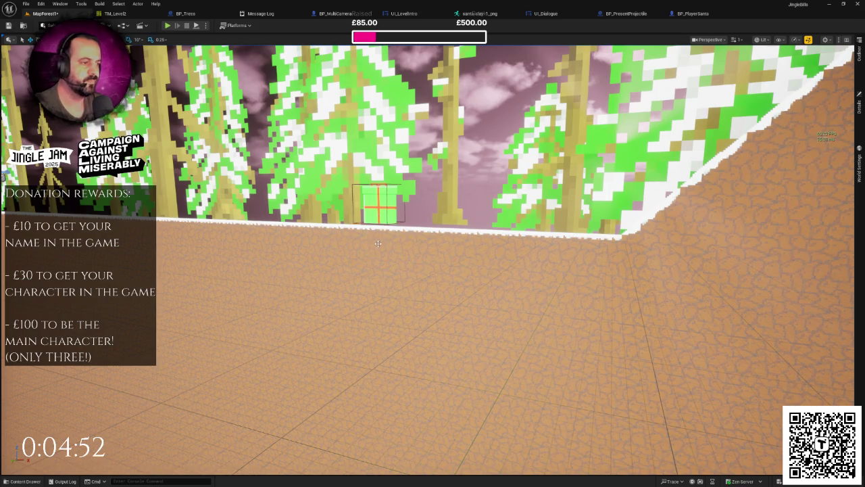
pyautogui.scroll(-10, 653, 110)
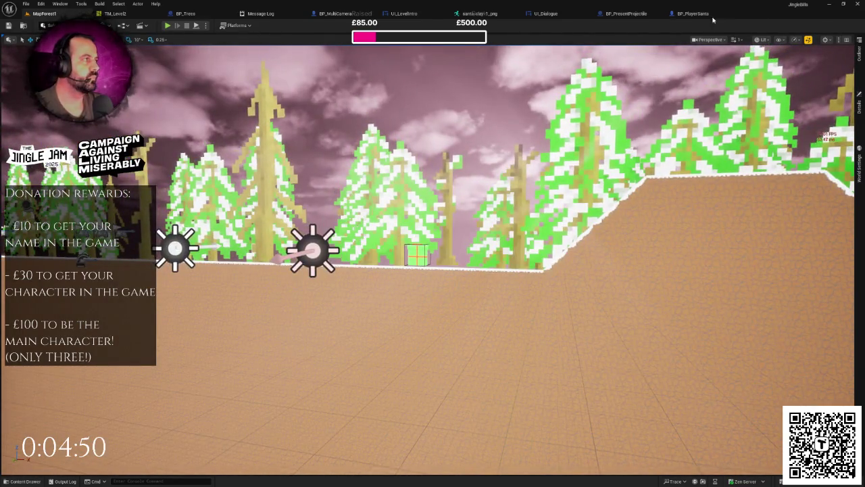
pyautogui.click(703, 15)
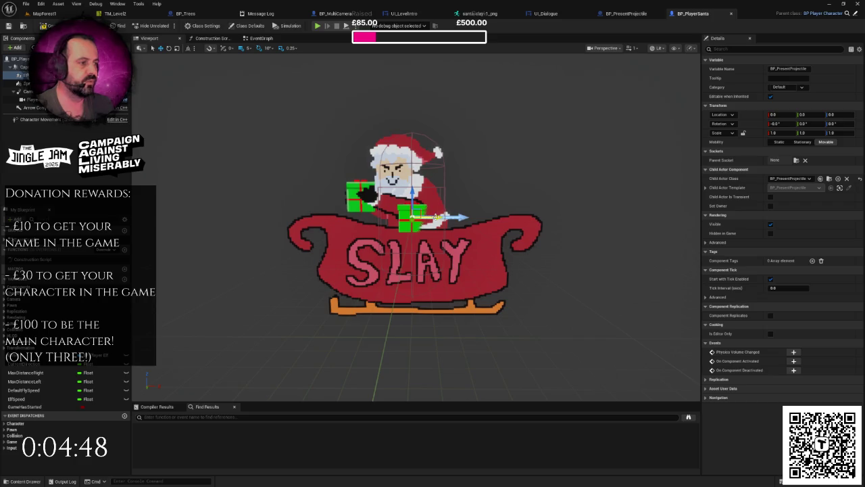
# - Drag the present child actor's gizmo arrows to position it at X -55, Z 25
pyautogui.moveTo(436, 217); pyautogui.dragTo(387, 217)
pyautogui.moveTo(358, 192); pyautogui.dragTo(361, 173)
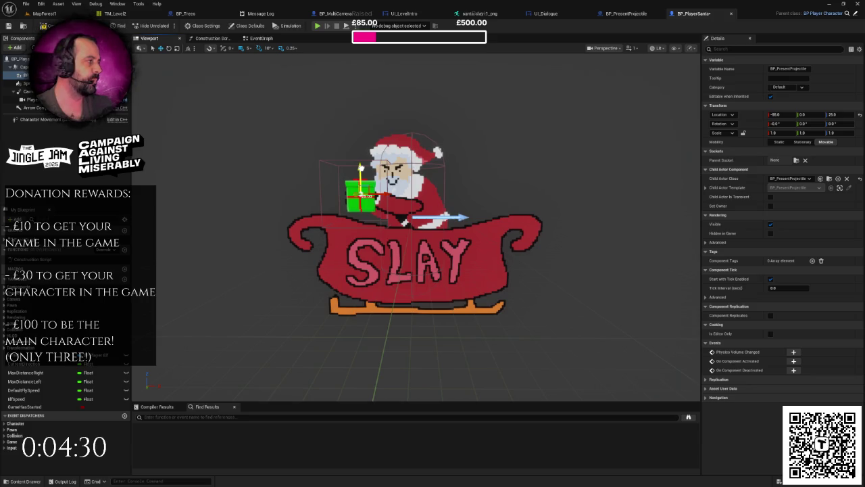
pyautogui.click(629, 13)
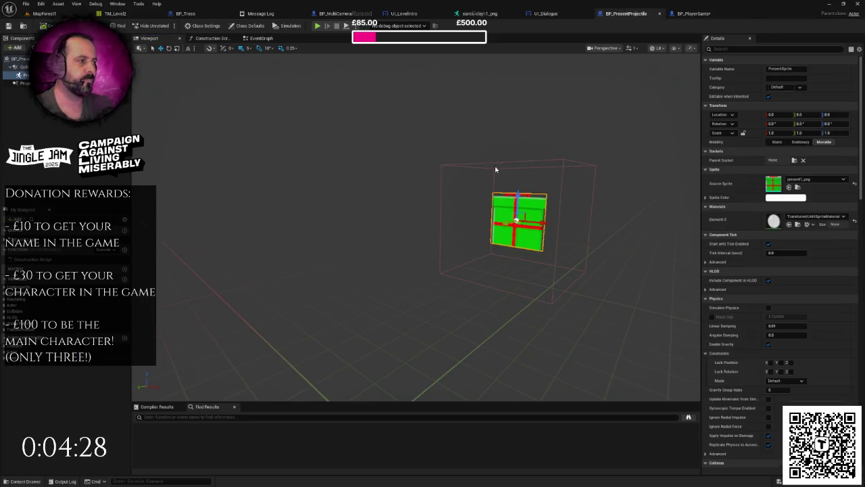
# - Select CollisionDetection, keep its scale at 1.0, and set Box Extent X and Z to 16
pyautogui.click(579, 162)
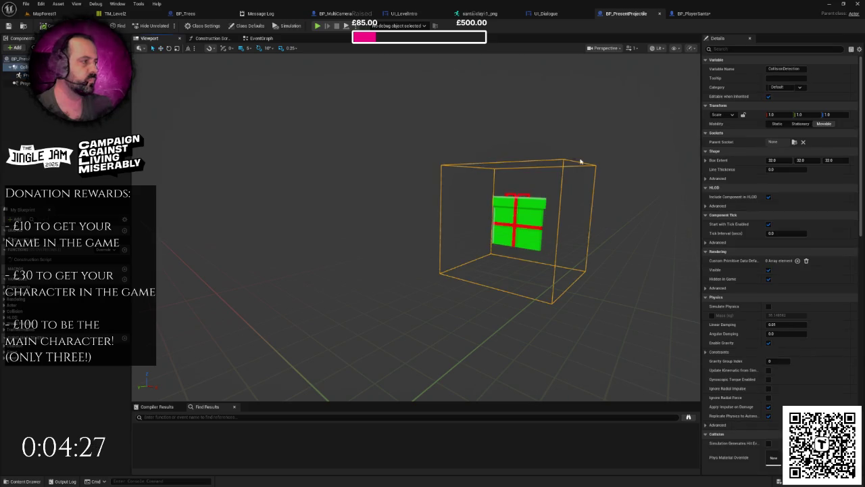
pyautogui.click(777, 114)
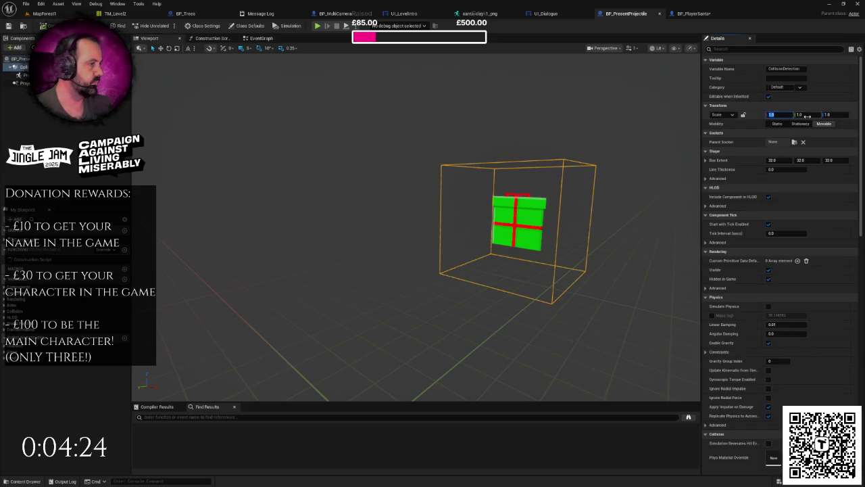
pyautogui.write('0.2')
pyautogui.press('Return')
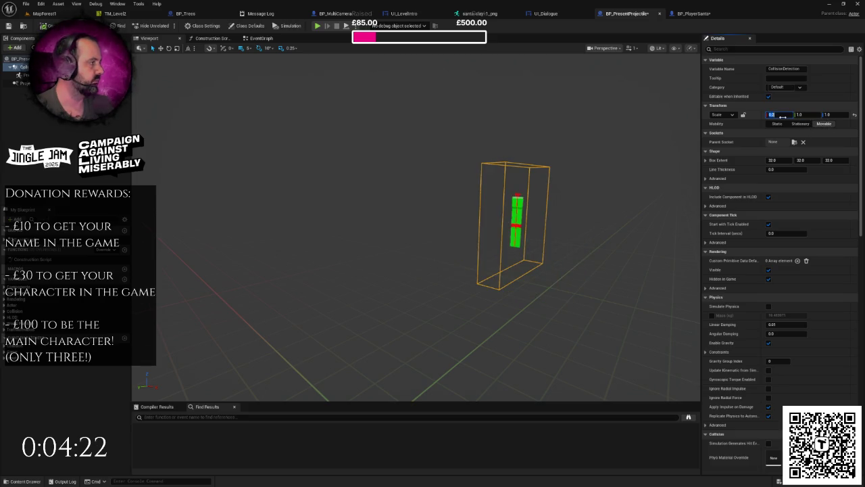
pyautogui.write('1')
pyautogui.press('Return')
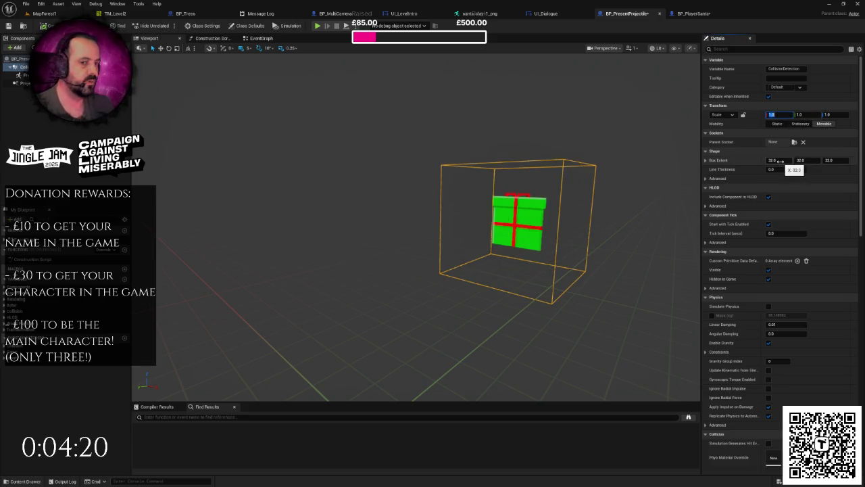
pyautogui.click(781, 161)
pyautogui.write('6')
pyautogui.click(832, 160)
pyautogui.write('16')
pyautogui.press('Return')
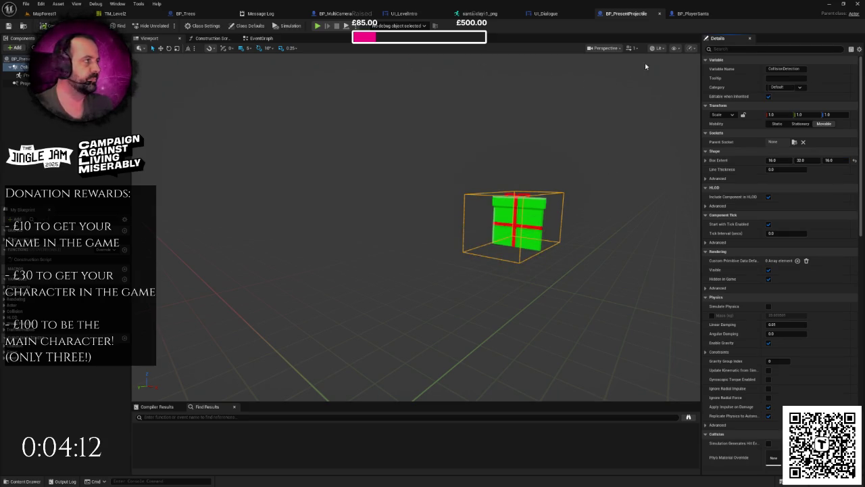
pyautogui.click(693, 14)
# - Search components for 'sphere' and add a Sphere Collision to BP_PlayerSanta
pyautogui.doubleClick(21, 75)
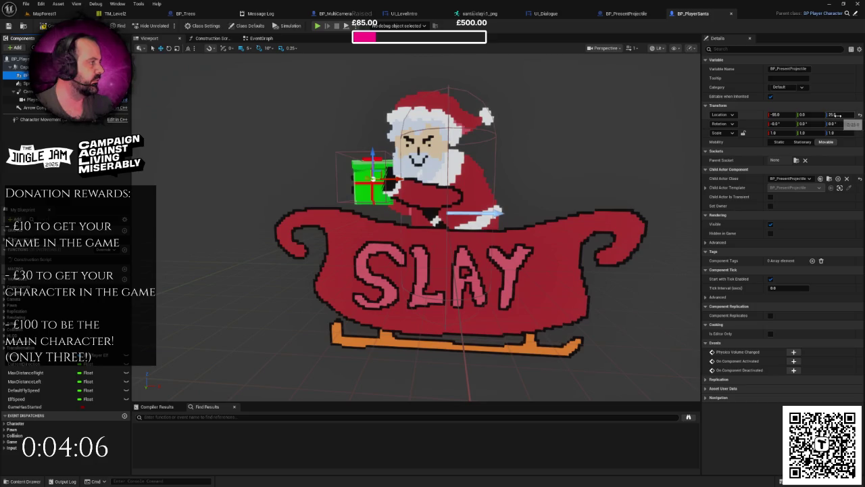
pyautogui.click(21, 48)
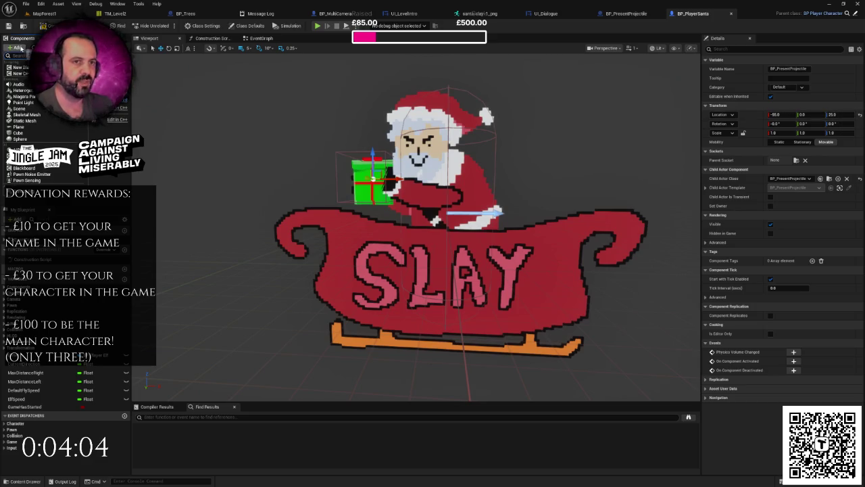
pyautogui.write('sp')
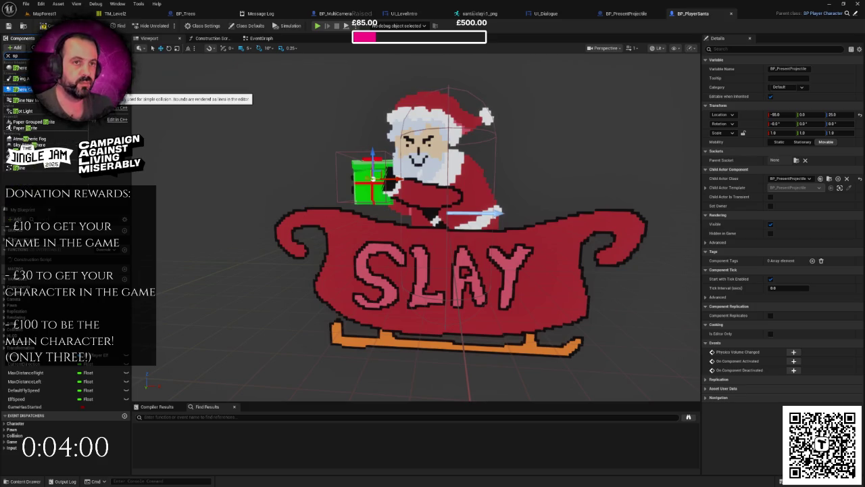
pyautogui.write('here')
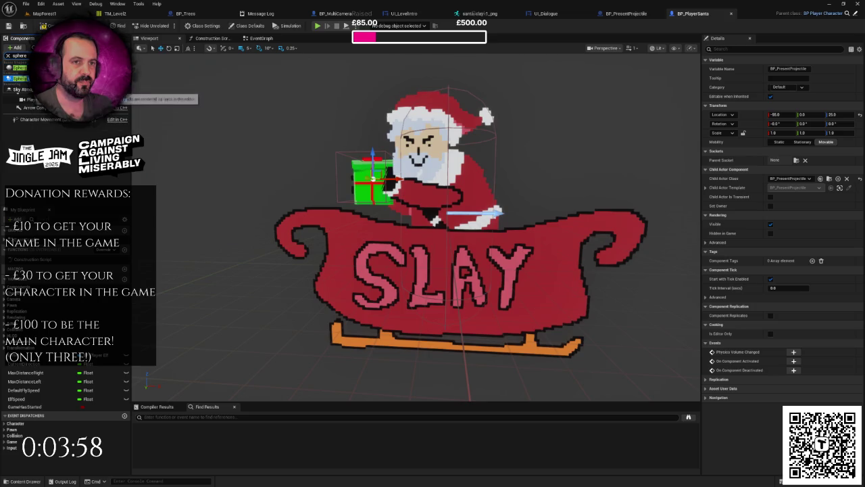
pyautogui.click(20, 78)
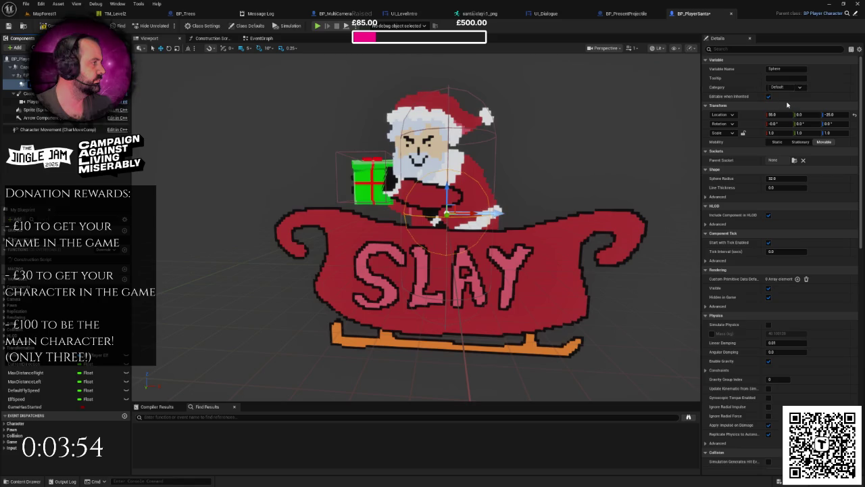
pyautogui.click(736, 51)
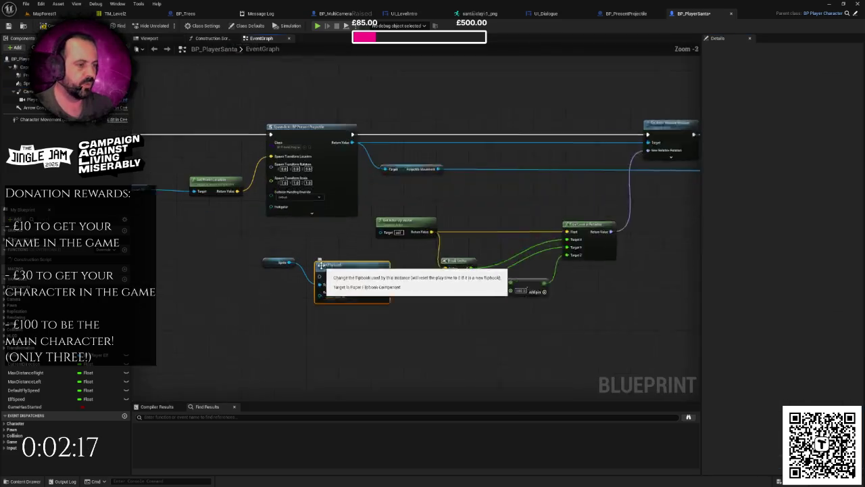
pyautogui.scroll(2, 320, 265)
pyautogui.click(338, 303)
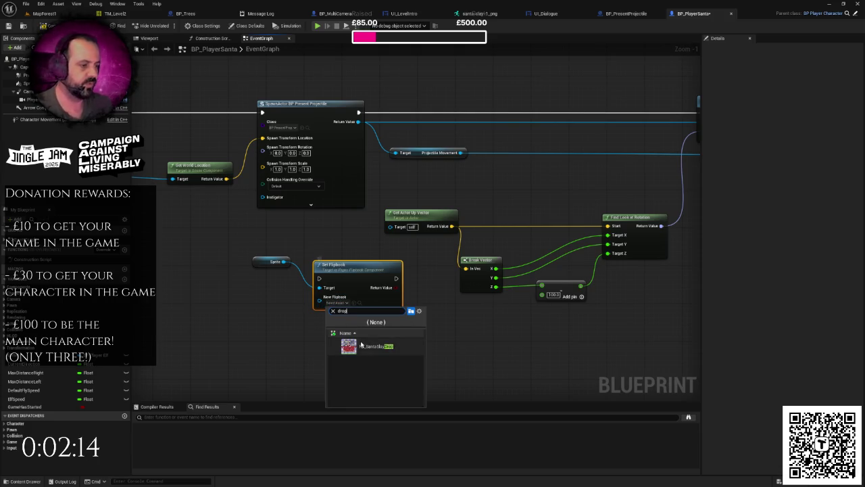
pyautogui.click(372, 346)
pyautogui.scroll(-1, 321, 311)
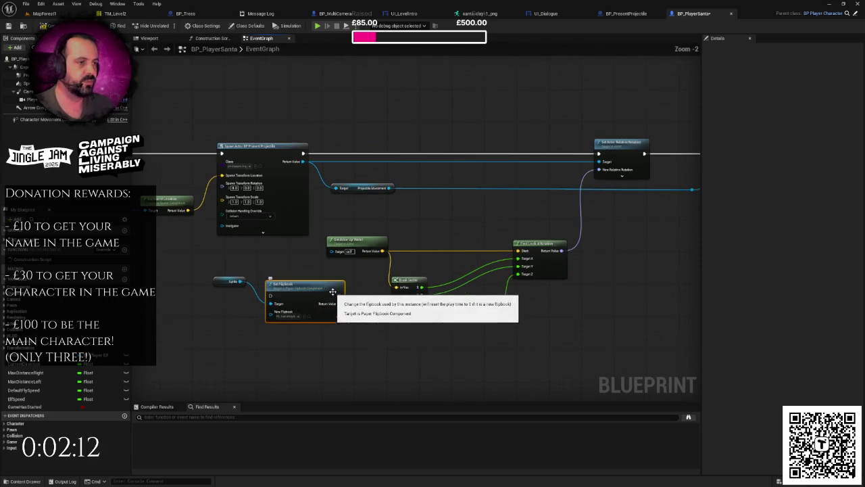
pyautogui.keyDown('ctrl'); pyautogui.click(227, 278); pyautogui.keyUp('ctrl')
pyautogui.moveTo(252, 309); pyautogui.dragTo(443, 309)
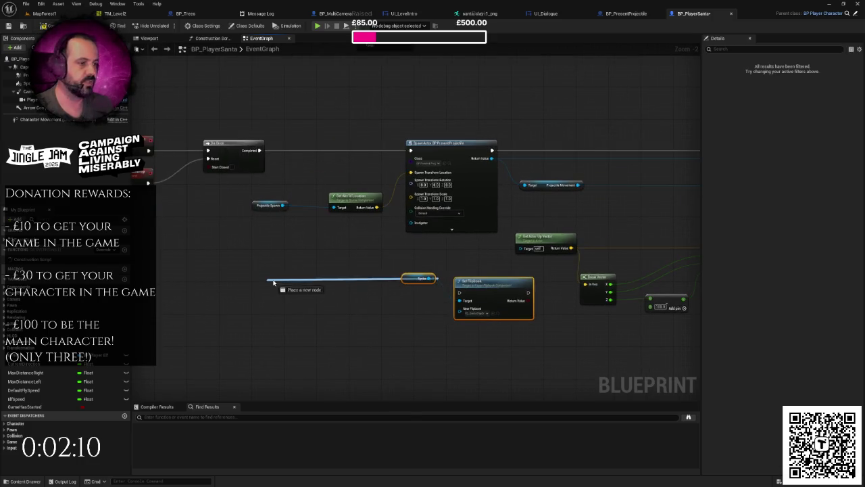
pyautogui.moveTo(490, 281); pyautogui.dragTo(344, 142)
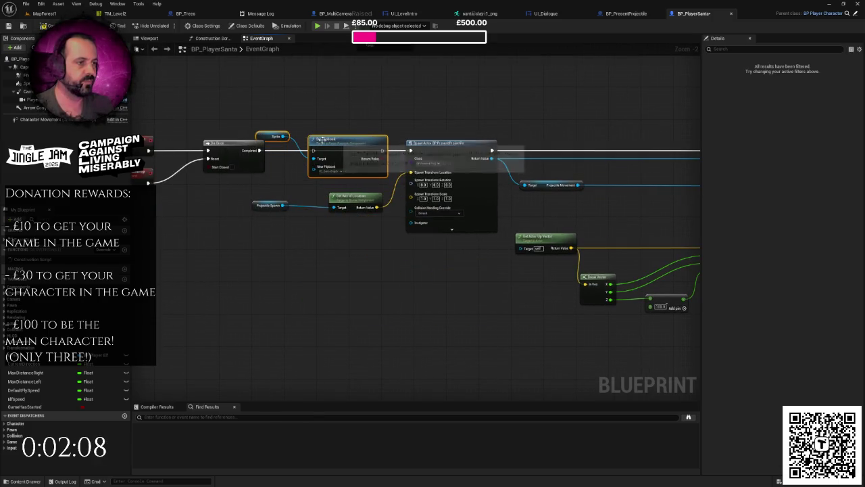
pyautogui.click(291, 137)
pyautogui.moveTo(267, 138); pyautogui.dragTo(252, 182)
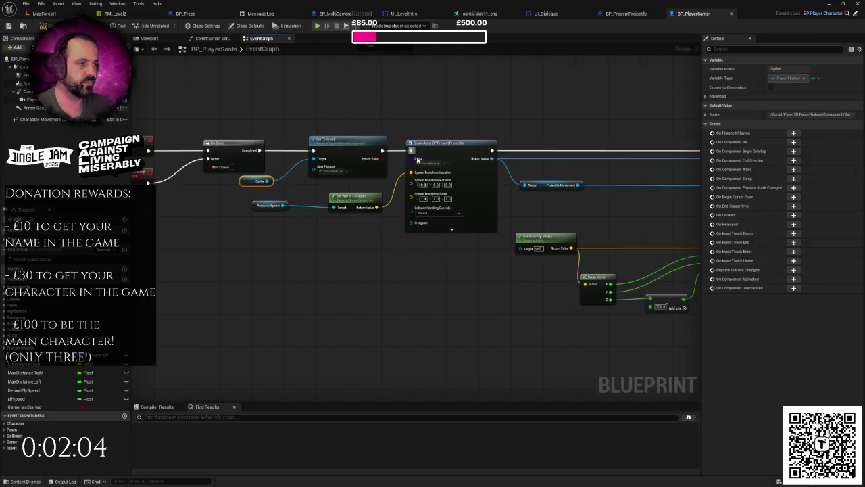
pyautogui.scroll(-6, 440, 163)
pyautogui.moveTo(384, 149); pyautogui.dragTo(638, 241)
pyautogui.scroll(5, 343, 176)
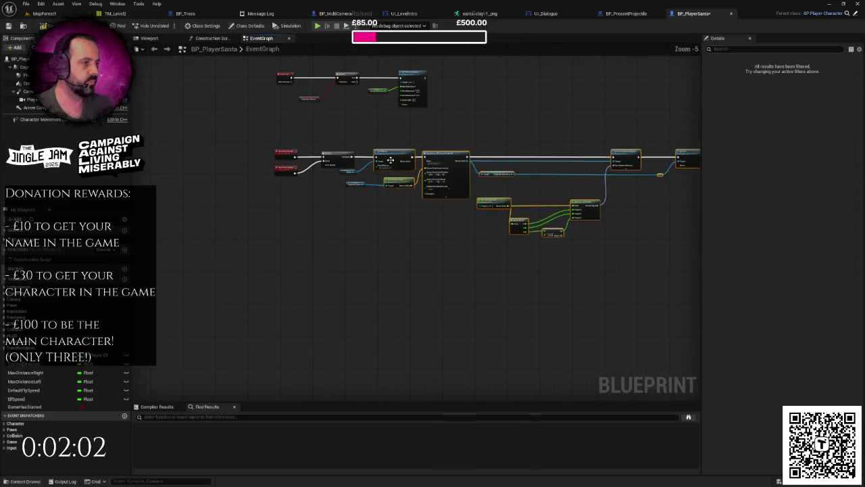
pyautogui.moveTo(343, 175)
pyautogui.mouseDown()
pyautogui.moveTo(364, 178)
pyautogui.moveTo(379, 194)
pyautogui.moveTo(338, 214)
pyautogui.moveTo(383, 164)
pyautogui.moveTo(382, 151)
pyautogui.moveTo(605, 270)
pyautogui.mouseUp()
pyautogui.click(413, 175)
pyautogui.moveTo(423, 179); pyautogui.dragTo(466, 181)
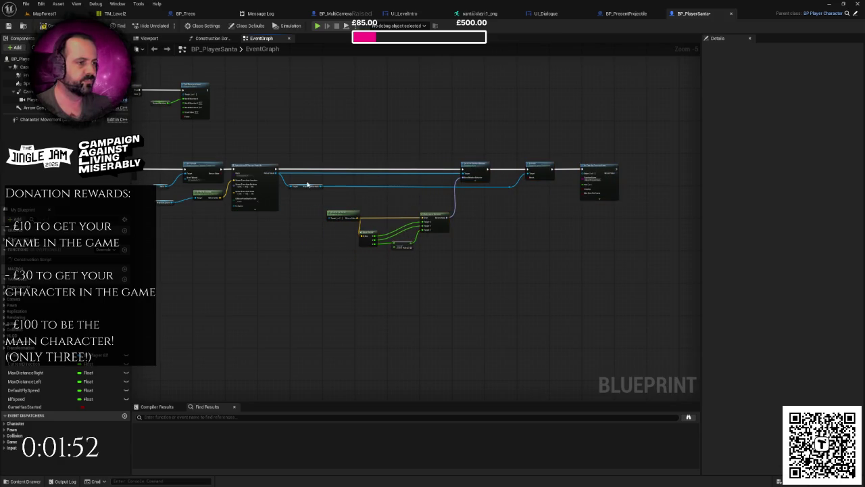
pyautogui.moveTo(304, 187); pyautogui.dragTo(333, 188)
pyautogui.moveTo(301, 156); pyautogui.dragTo(245, 228)
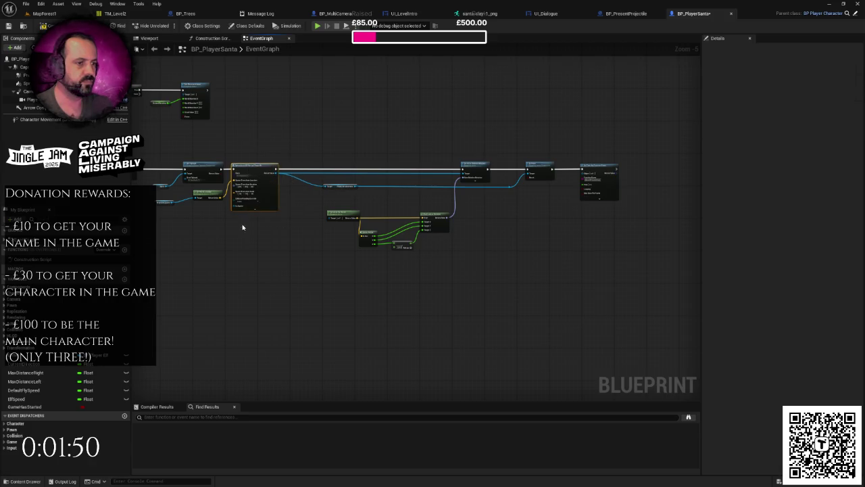
pyautogui.keyDown('ctrl'); pyautogui.click(167, 198); pyautogui.keyUp('ctrl')
pyautogui.moveTo(257, 169); pyautogui.dragTo(294, 169)
pyautogui.click(340, 183)
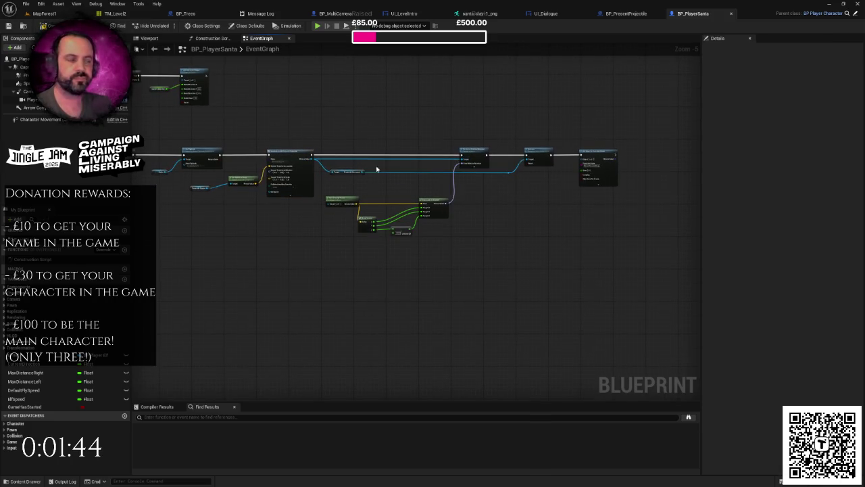
pyautogui.scroll(3, 497, 204)
pyautogui.scroll(-3, 496, 205)
pyautogui.rightClick(496, 206)
pyautogui.click(483, 198)
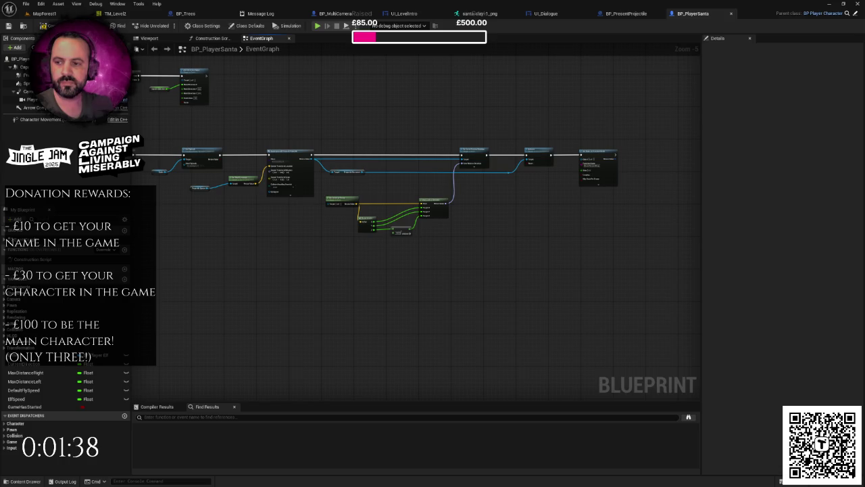
pyautogui.moveTo(225, 246); pyautogui.dragTo(367, 245)
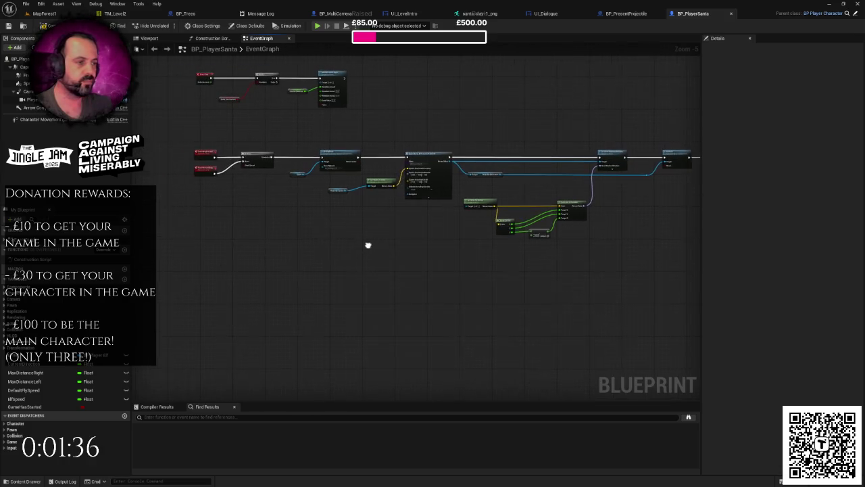
pyautogui.scroll(3, 367, 245)
pyautogui.scroll(-2, 368, 245)
pyautogui.rightClick(318, 197)
pyautogui.press('Escape')
pyautogui.scroll(1, 323, 247)
pyautogui.scroll(1, 320, 243)
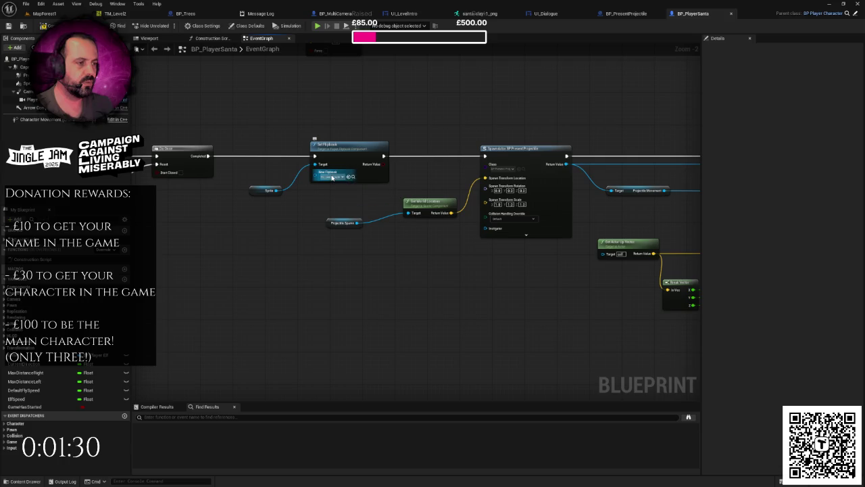
# - Select the Sprite and Set Flipbook nodes and shift the main node row right to make room
pyautogui.click(342, 224)
pyautogui.moveTo(341, 226); pyautogui.dragTo(352, 226)
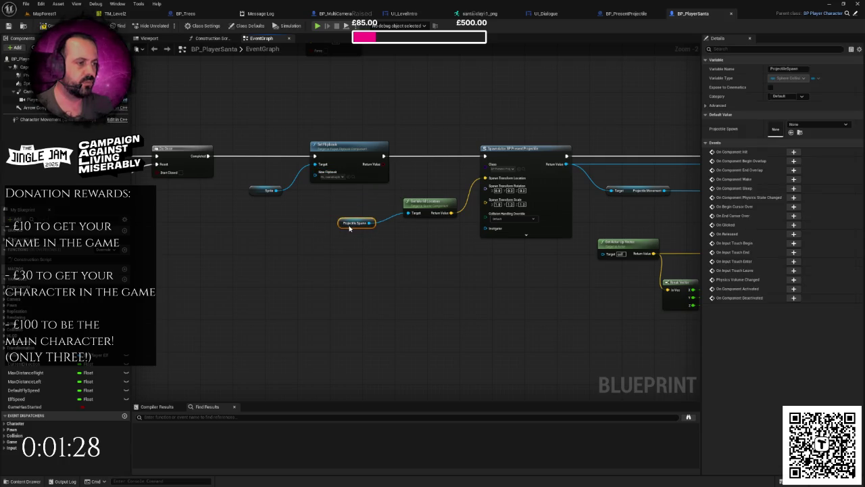
pyautogui.click(312, 218)
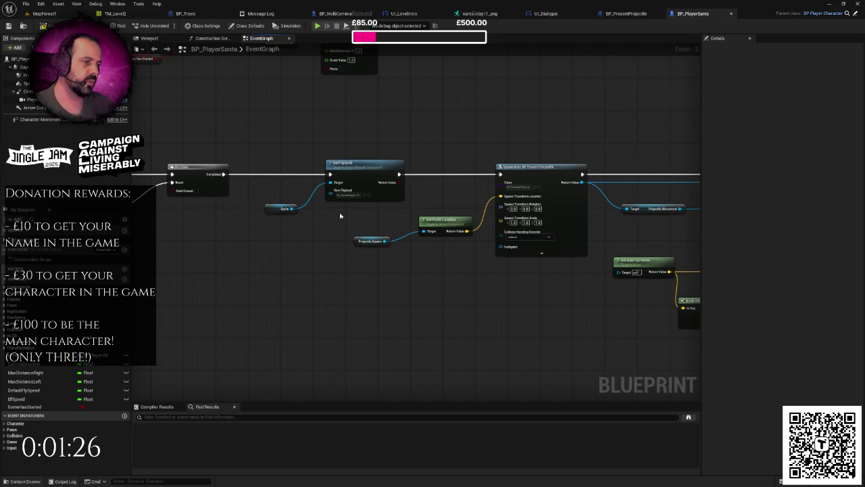
pyautogui.scroll(1, 353, 204)
pyautogui.moveTo(267, 155); pyautogui.dragTo(328, 226)
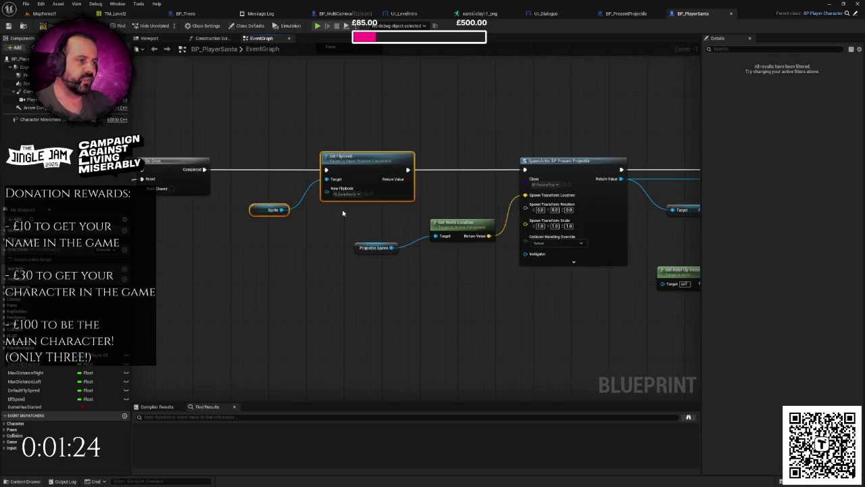
pyautogui.scroll(-1, 344, 209)
pyautogui.scroll(-2, 358, 212)
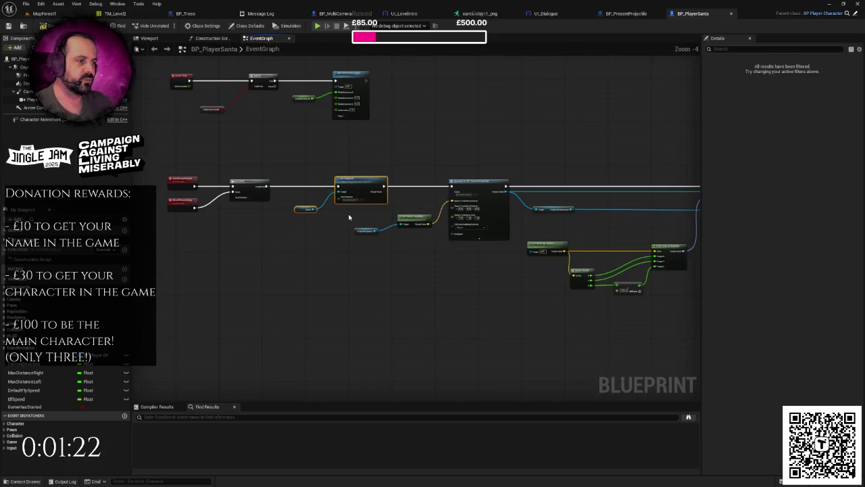
pyautogui.scroll(-2, 349, 217)
pyautogui.moveTo(212, 185); pyautogui.dragTo(584, 274)
pyautogui.moveTo(228, 208); pyautogui.dragTo(255, 208)
pyautogui.scroll(6, 595, 200)
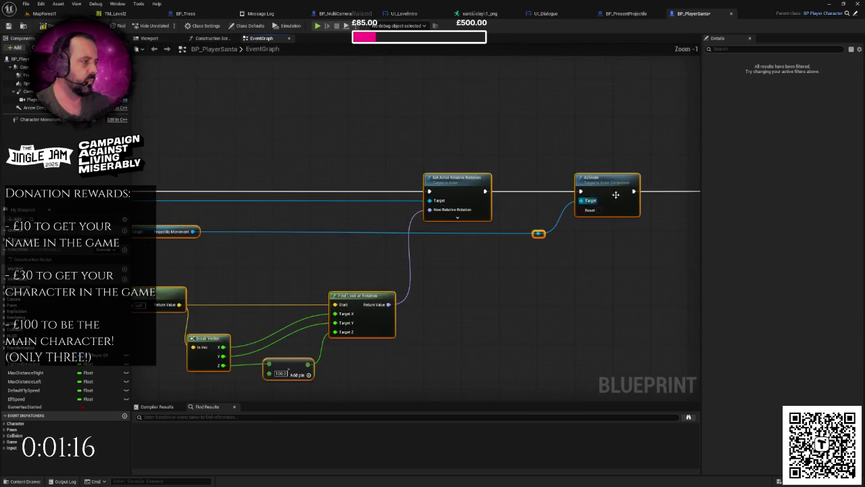
pyautogui.scroll(-4, 516, 255)
pyautogui.scroll(4, 402, 250)
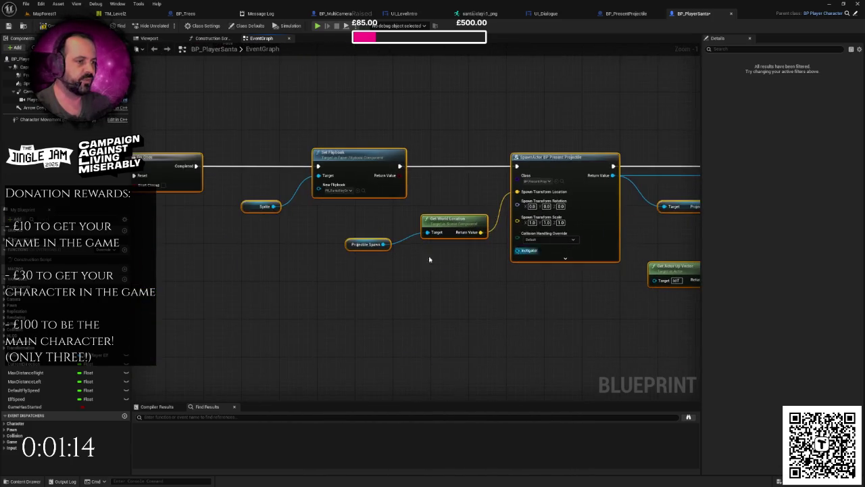
# - Paste Sprite/Set Flipbook copies at ResetPresentDrop, choose a flipbook, chain into Do Once Reset, and play
pyautogui.hotkey('ctrl', 'v')
pyautogui.moveTo(445, 216); pyautogui.dragTo(381, 217)
pyautogui.click(372, 248)
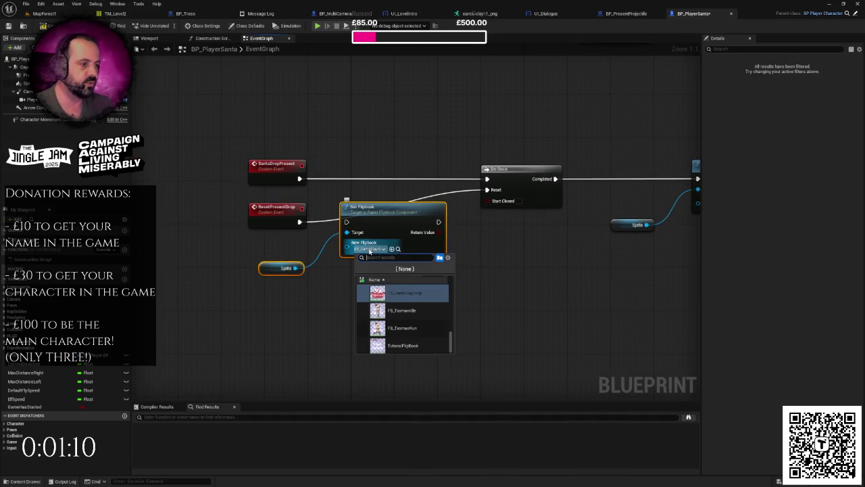
pyautogui.click(399, 289)
pyautogui.moveTo(300, 222); pyautogui.dragTo(346, 222)
pyautogui.moveTo(437, 221)
pyautogui.mouseDown()
pyautogui.moveTo(492, 195)
pyautogui.moveTo(379, 210)
pyautogui.mouseUp()
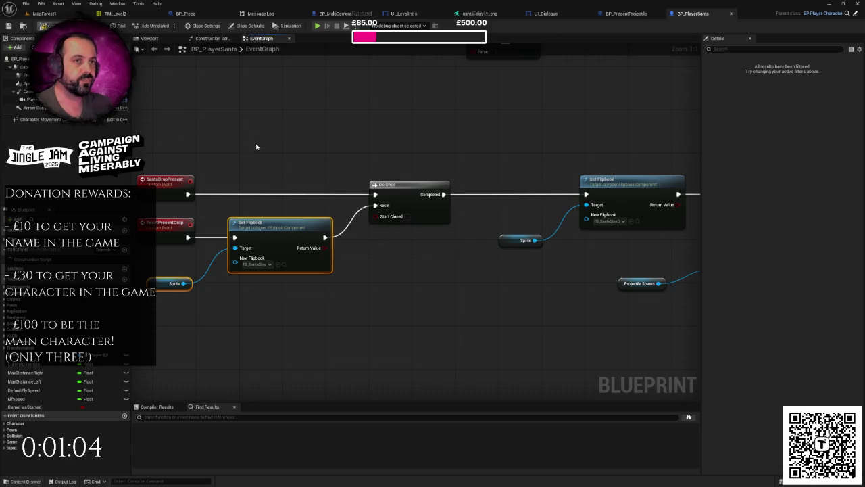
pyautogui.scroll(-4, 256, 146)
pyautogui.hotkey('alt', 'p')
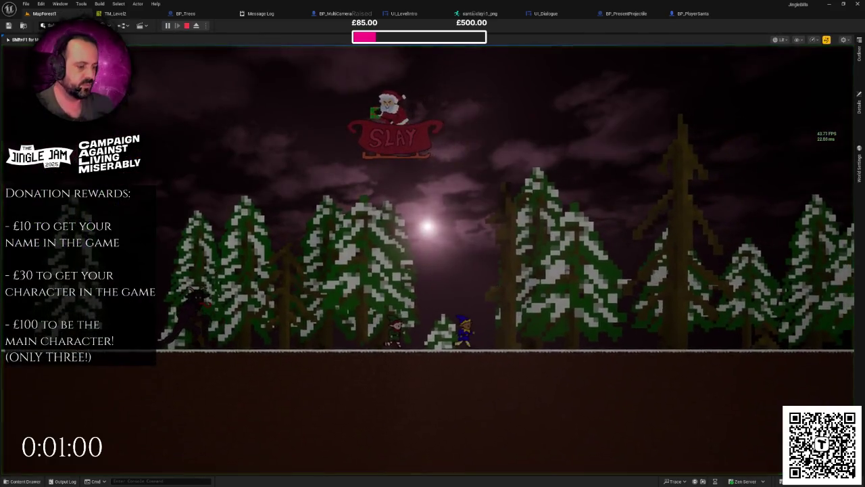
# - Run the forest level briefly, stop it, exit fullscreen and go back to BP_PresentProjectile
pyautogui.press('F11')
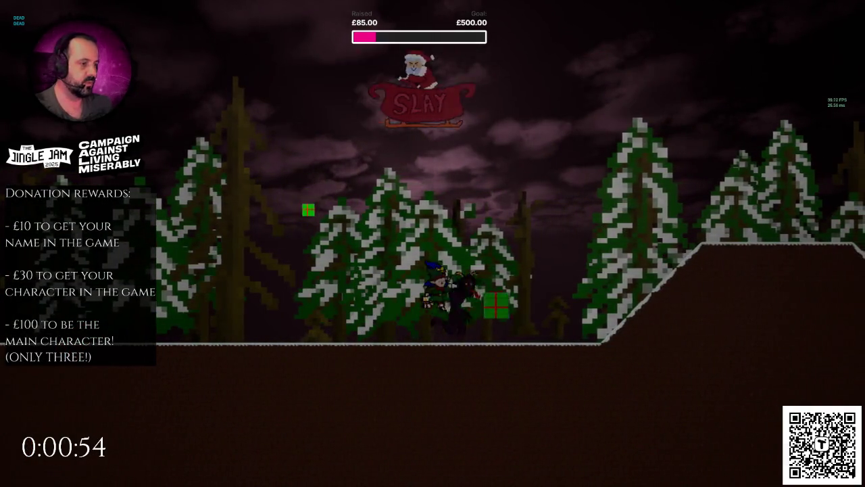
pyautogui.press('Escape')
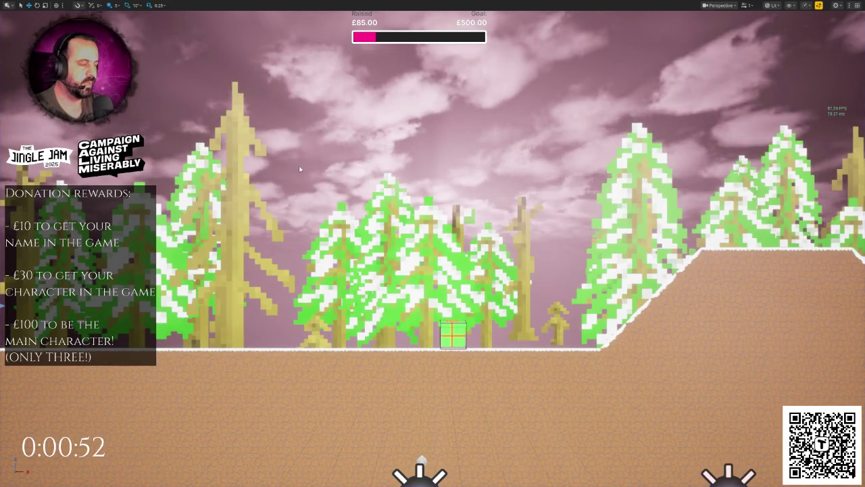
pyautogui.press('F11')
pyautogui.click(628, 13)
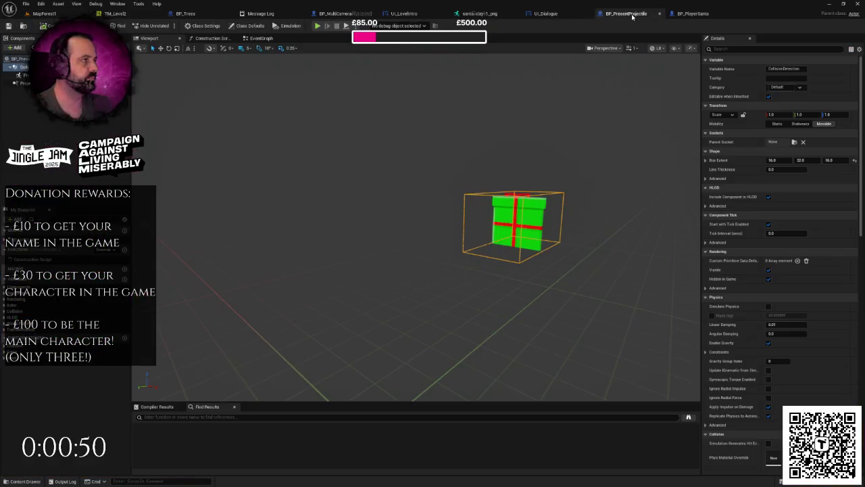
# - Switch PresentSprite's Element 0 material from TranslucentUnlitSpriteMaterial to DefaultLitSpriteMaterial, then return to MapForest1
pyautogui.click(535, 215)
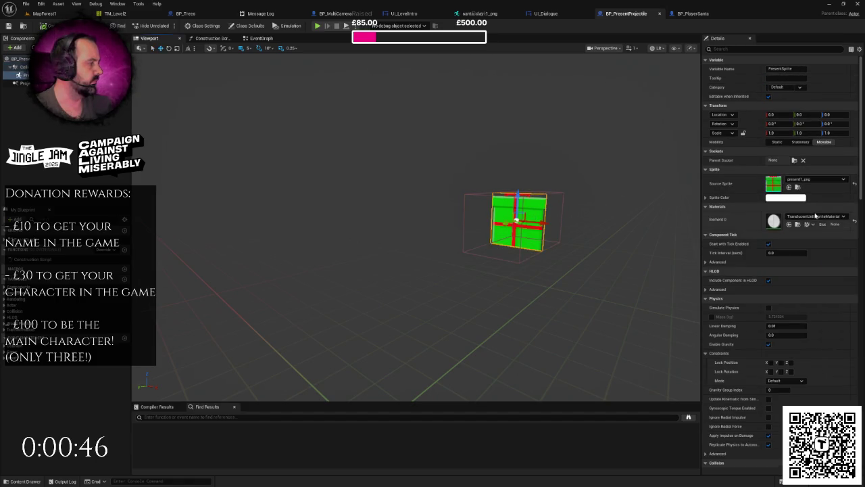
pyautogui.click(815, 215)
pyautogui.write('default')
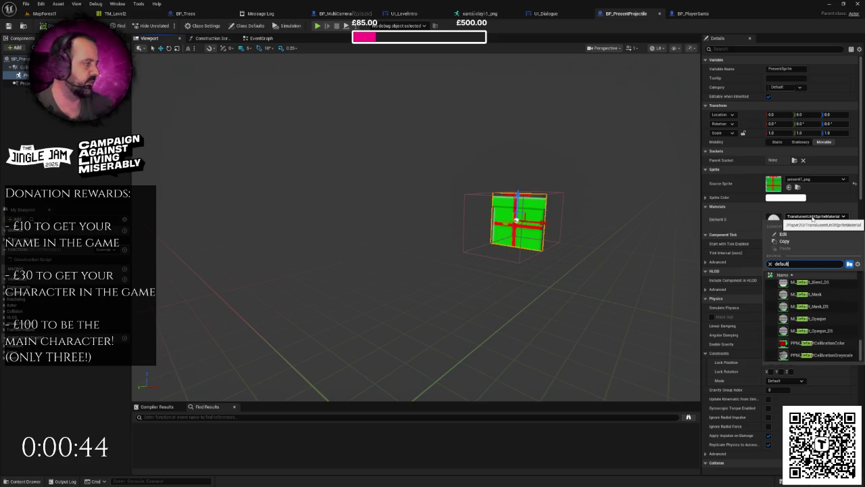
pyautogui.write('ps')
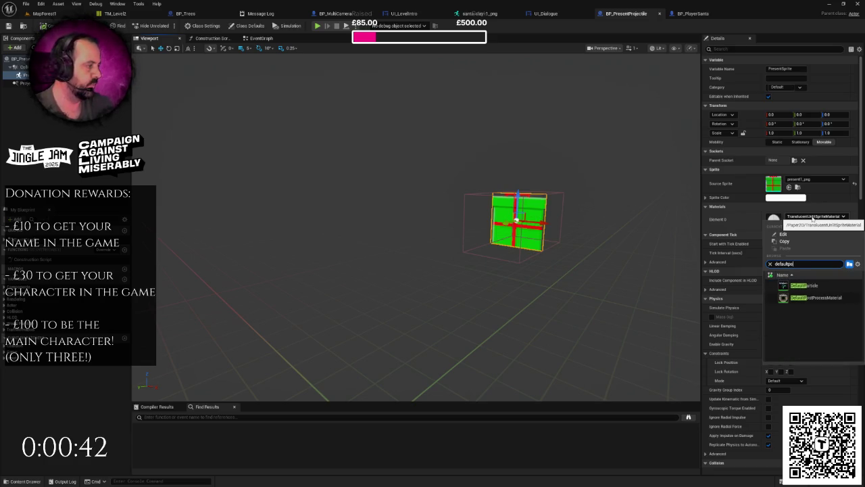
pyautogui.press('BackSpace')
pyautogui.press('BackSpace')
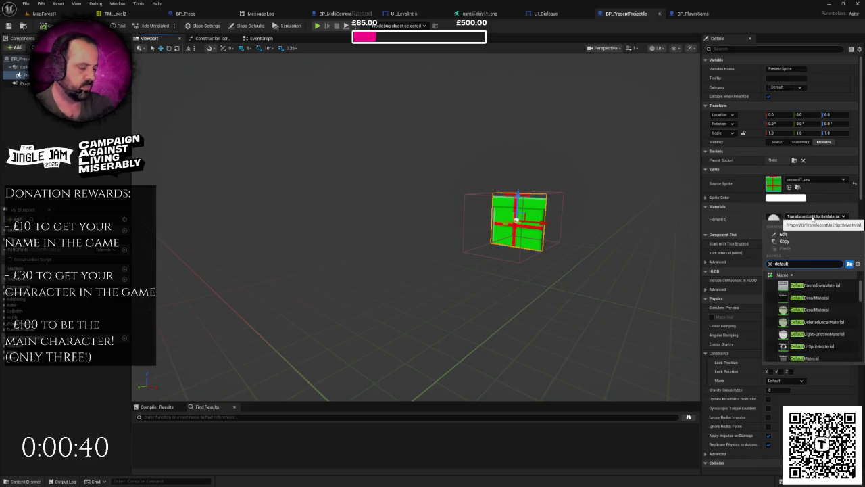
pyautogui.write('lit')
pyautogui.click(822, 290)
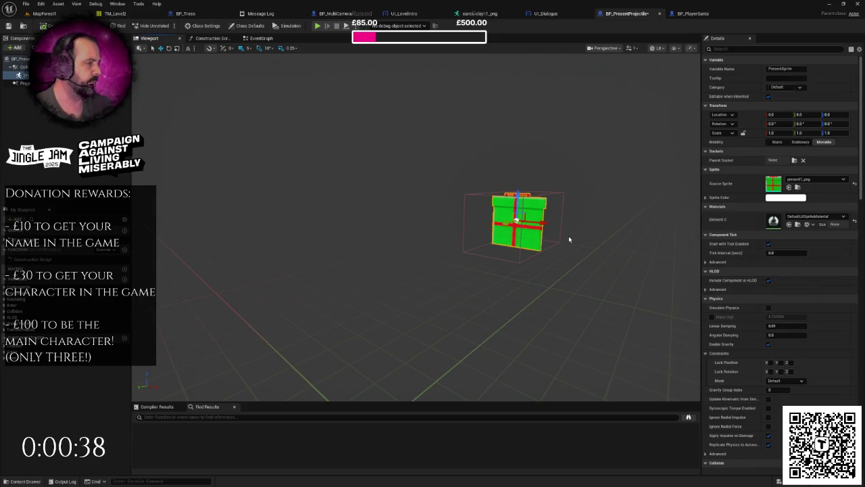
pyautogui.click(44, 14)
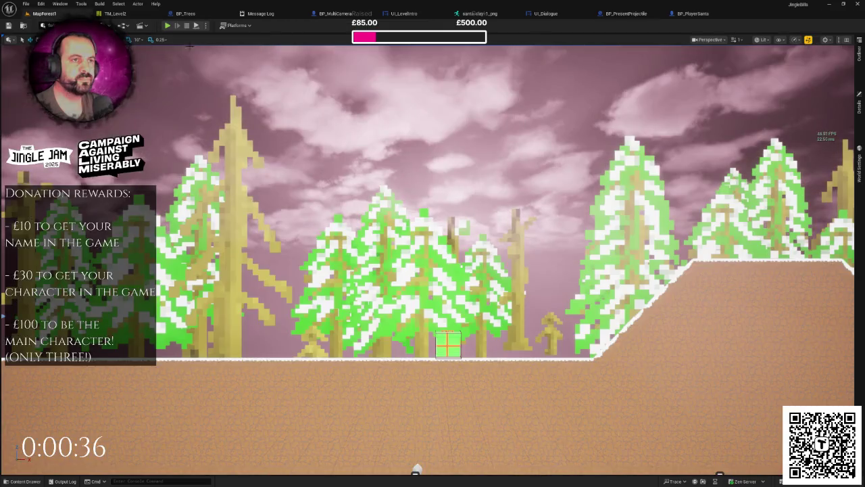
# - Play the level, run the elf right and jump over the hill, then run back and stop
pyautogui.click(168, 26)
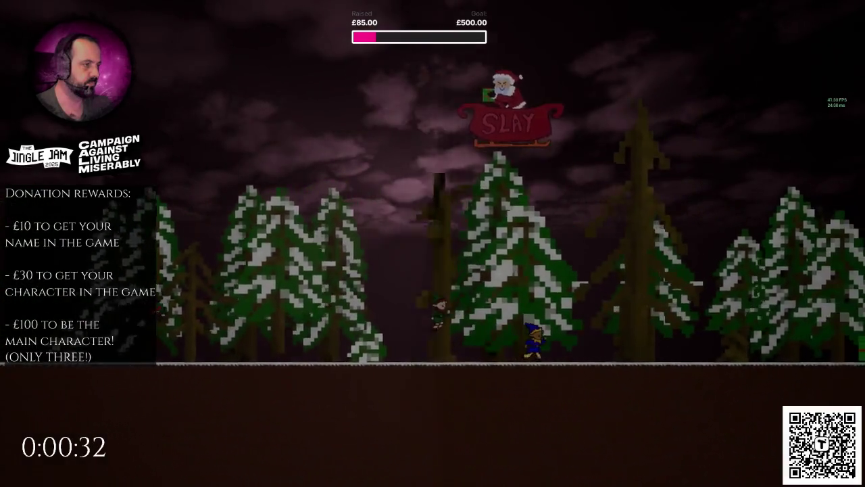
pyautogui.press('d')
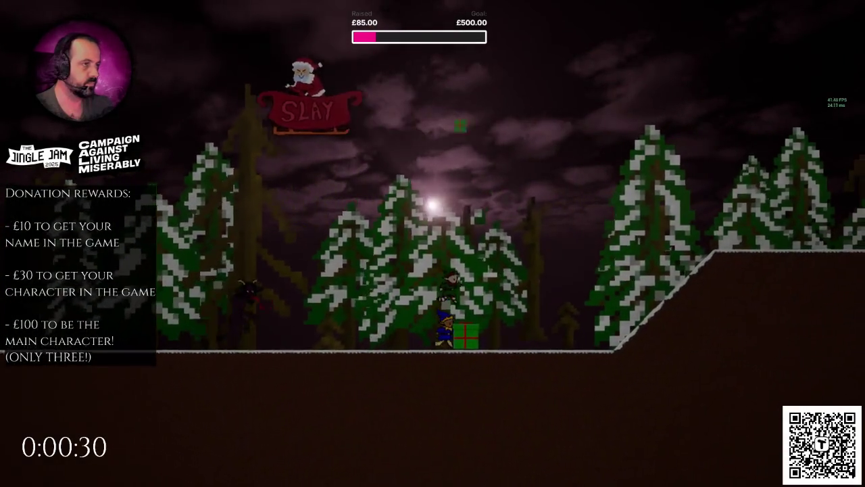
pyautogui.press('space')
pyautogui.press('d')
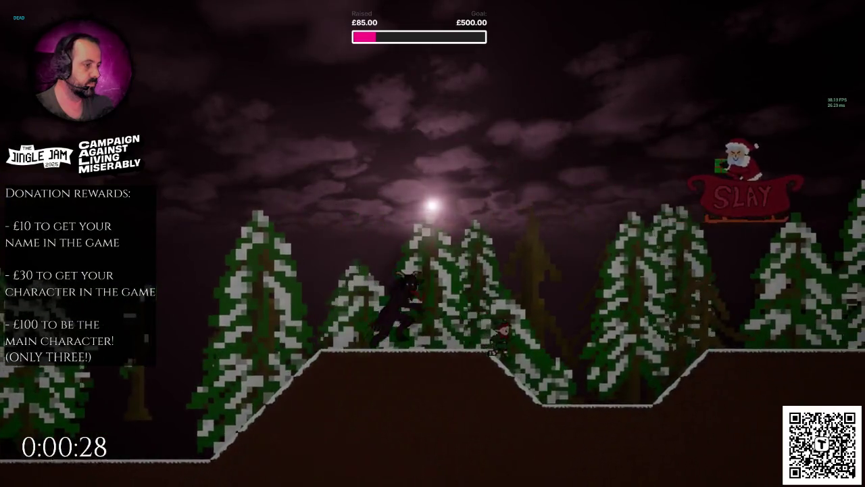
pyautogui.press('a')
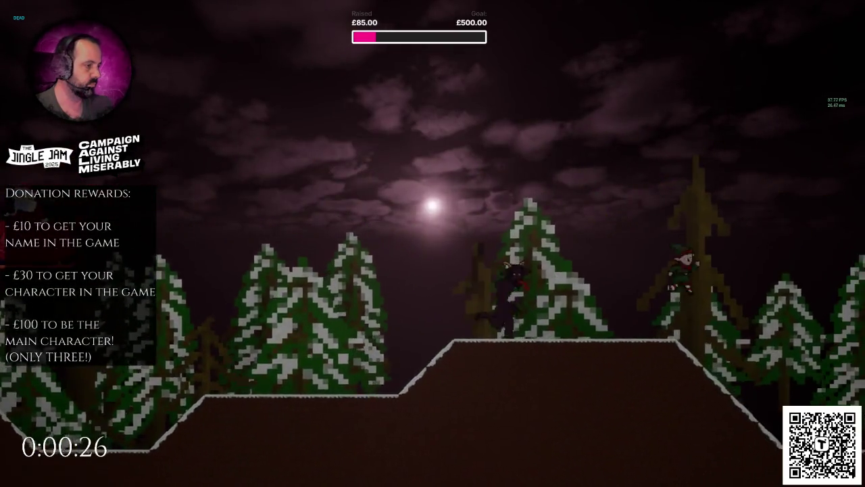
pyautogui.press('Escape')
# - Replay with Alt+P, skip the Santa and elf dialogue, run through the forest onto the hills, then stop
pyautogui.hotkey('alt', 'p')
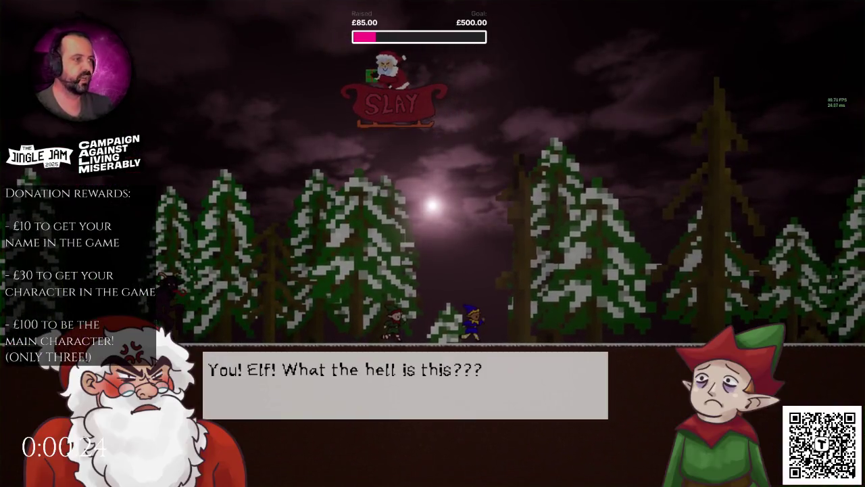
pyautogui.press('space')
pyautogui.press('space')
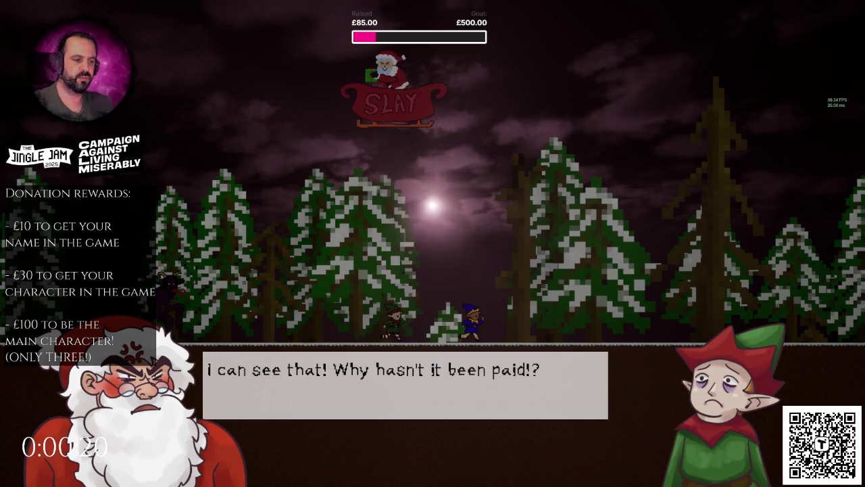
pyautogui.press('space')
pyautogui.press('space')
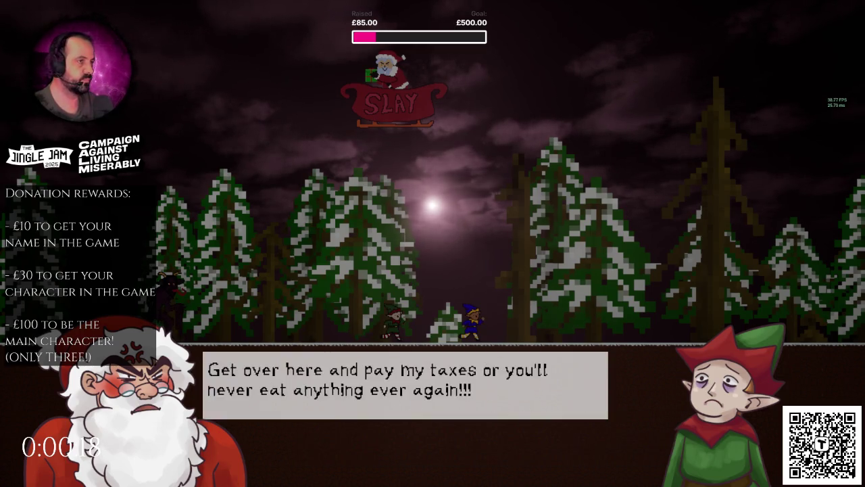
pyautogui.press('space')
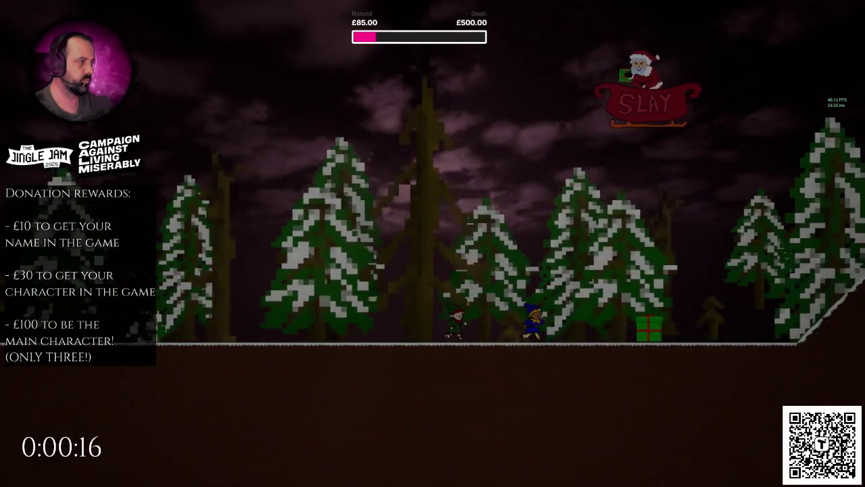
pyautogui.press('w')
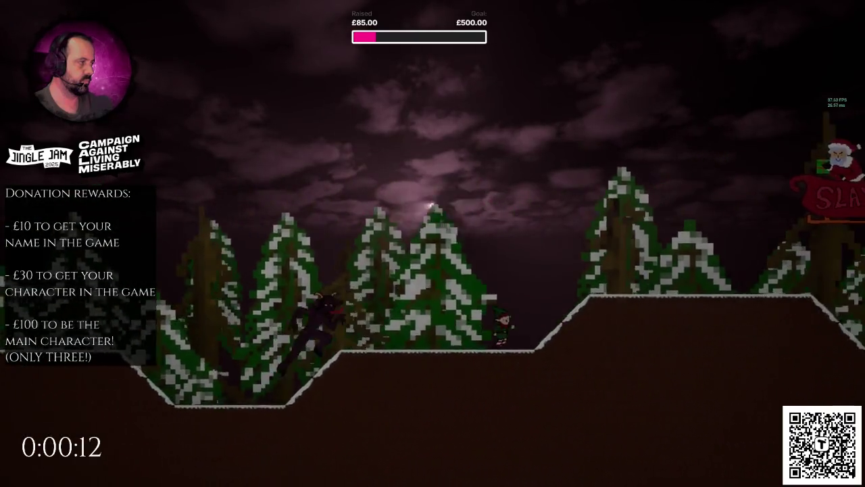
pyautogui.press('w')
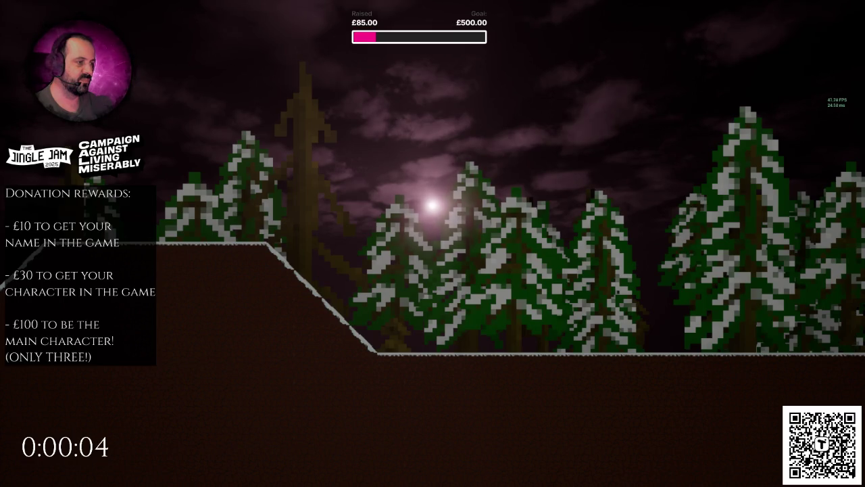
pyautogui.press('Escape')
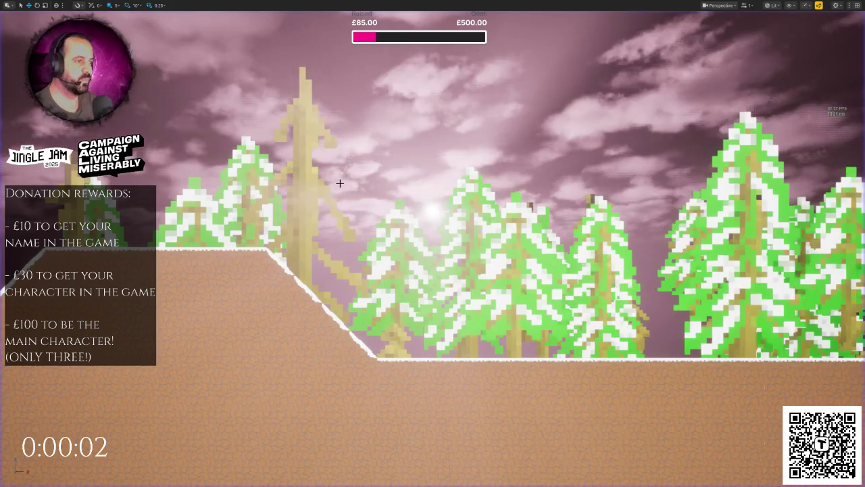
# - Pull the viewport back to the level's edge and start a fresh Play In Editor session
pyautogui.moveTo(349, 182)
pyautogui.mouseDown()
pyautogui.moveTo(372, 257)
pyautogui.moveTo(405, 263)
pyautogui.mouseUp()
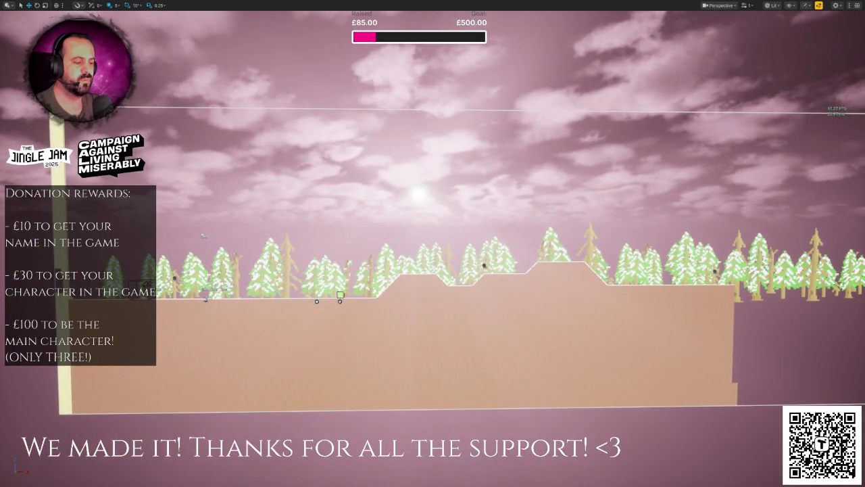
pyautogui.hotkey('alt', 'p')
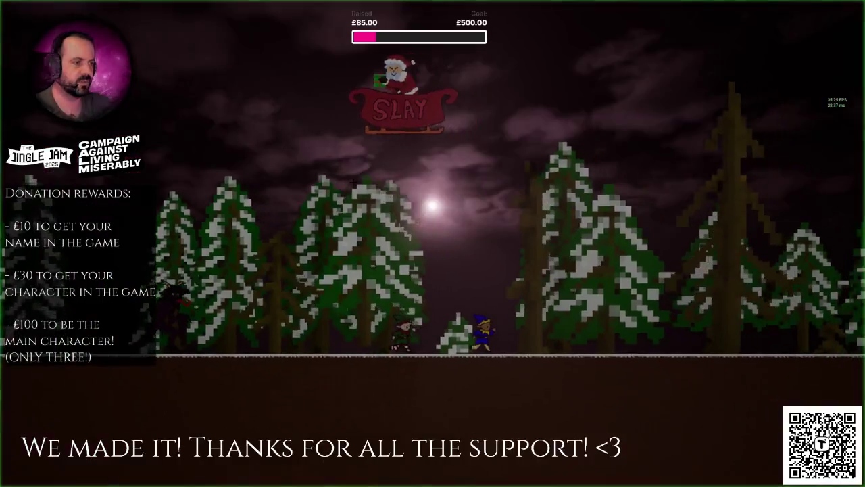
# - Advance the Santa and elf dialogue, stop playing, and swing the view onto the forest terrain
pyautogui.press('space')
pyautogui.press('space')
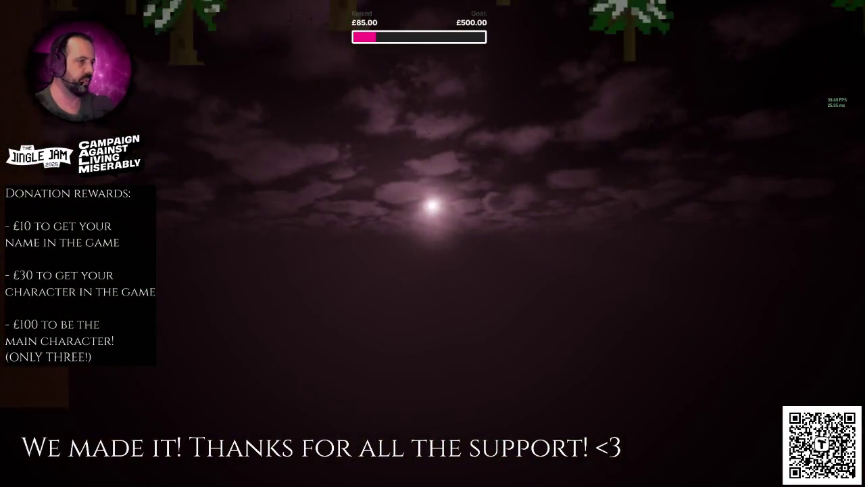
pyautogui.press('Escape')
pyautogui.moveTo(354, 182)
pyautogui.mouseDown()
pyautogui.moveTo(345, 243)
pyautogui.moveTo(322, 163)
pyautogui.mouseUp()
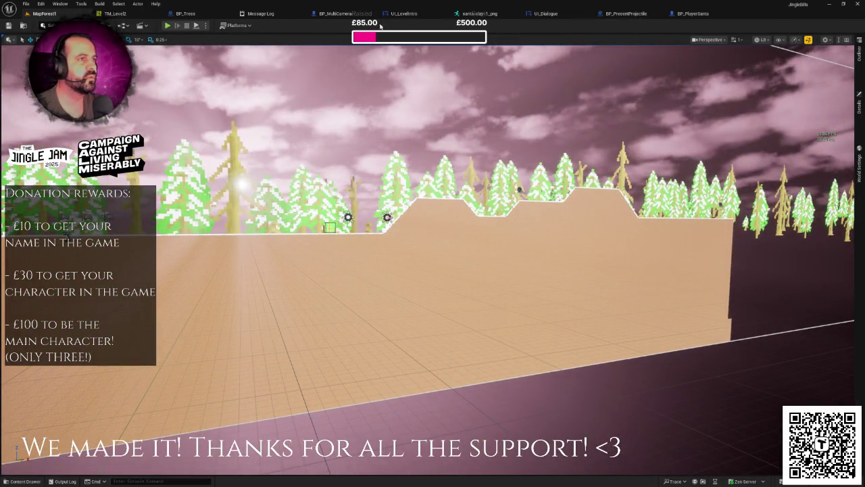
# - Open BP_JBGameMode from Content > Blueprints > Core through the Content Drawer
pyautogui.moveTo(243, 168); pyautogui.dragTo(242, 149)
pyautogui.hotkey('ctrl', 'space')
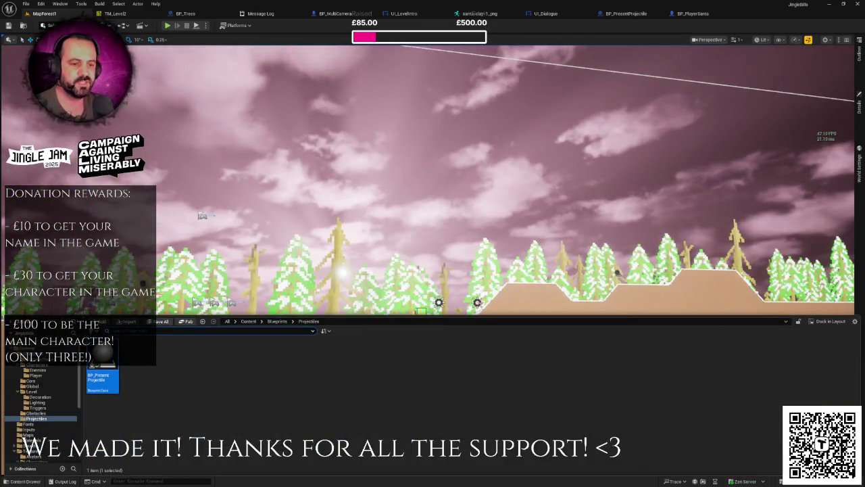
pyautogui.click(277, 321)
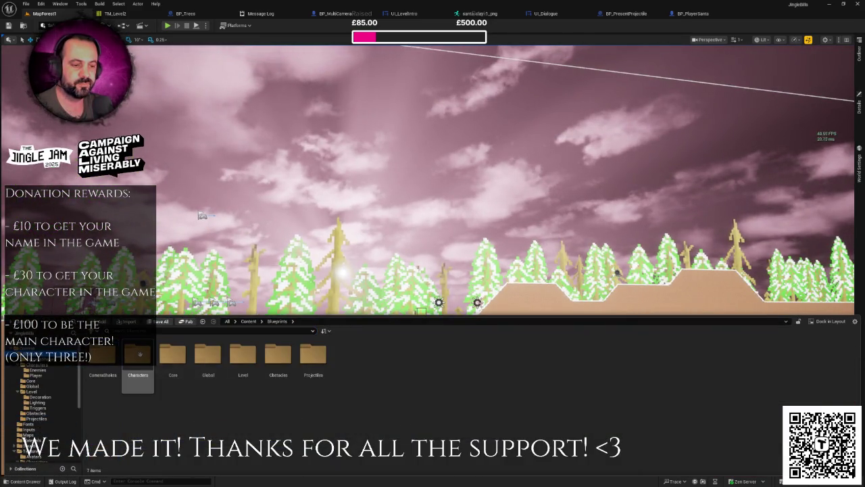
pyautogui.doubleClick(139, 354)
pyautogui.hotkey('alt', 'Left')
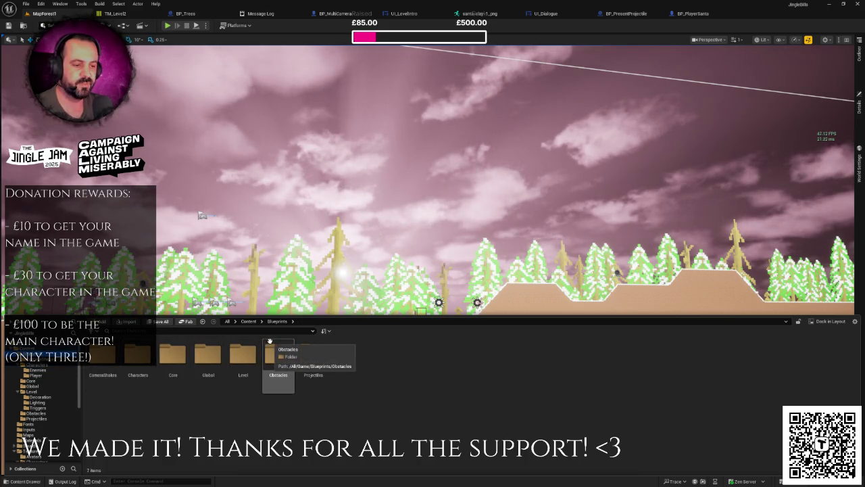
pyautogui.click(138, 354)
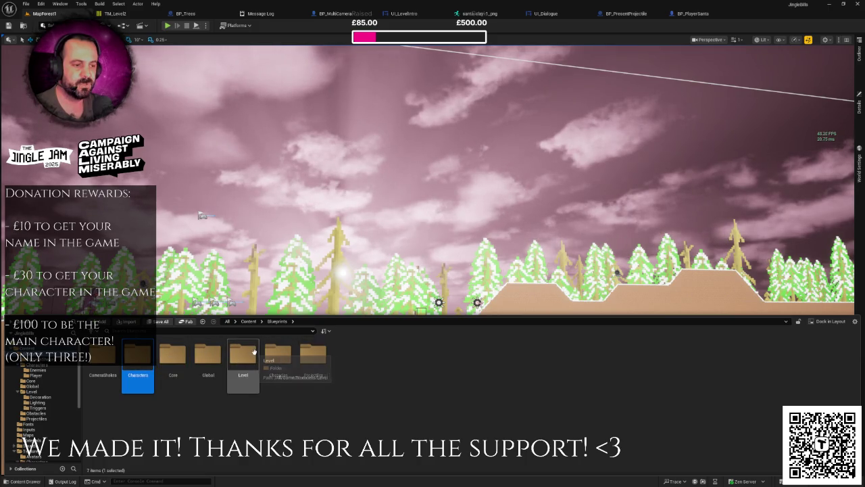
pyautogui.doubleClick(173, 355)
pyautogui.click(103, 378)
pyautogui.doubleClick(103, 379)
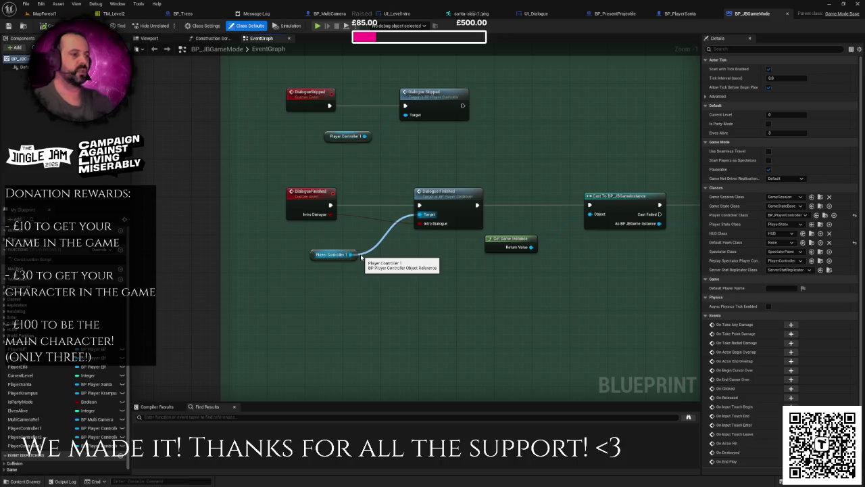
# - Pan across the BP_JBGameMode event graph to bring the green and red comment boxes into view
pyautogui.moveTo(491, 268); pyautogui.dragTo(435, 273)
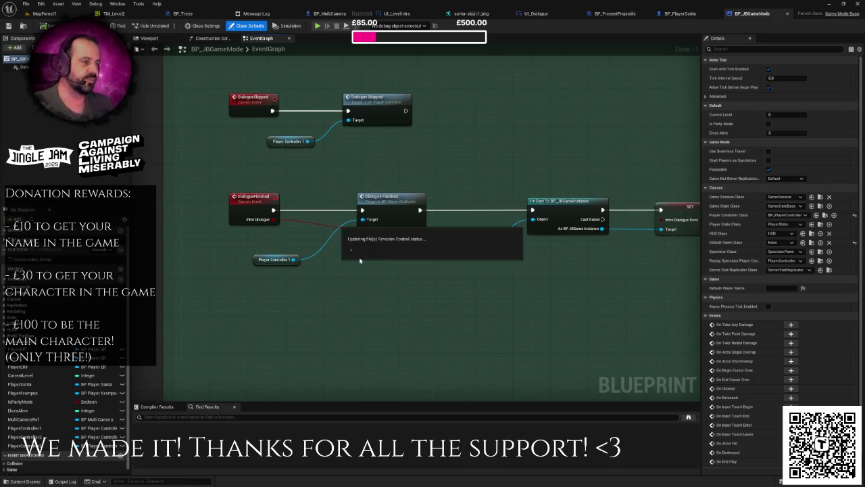
pyautogui.scroll(-4, 435, 273)
pyautogui.moveTo(527, 270); pyautogui.dragTo(464, 294)
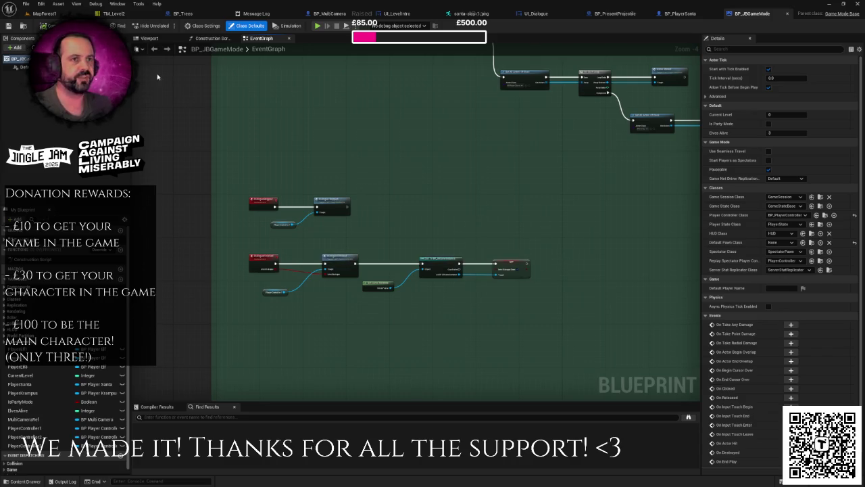
pyautogui.moveTo(432, 173); pyautogui.dragTo(355, 176)
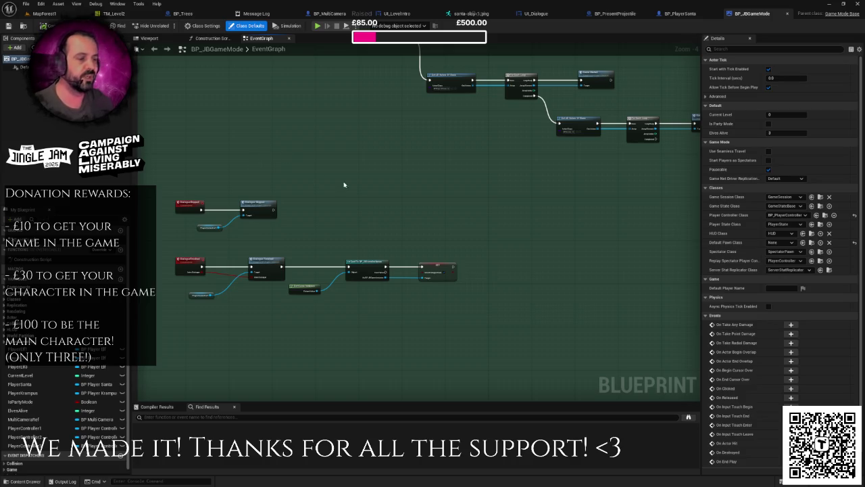
pyautogui.moveTo(417, 222); pyautogui.dragTo(407, 227)
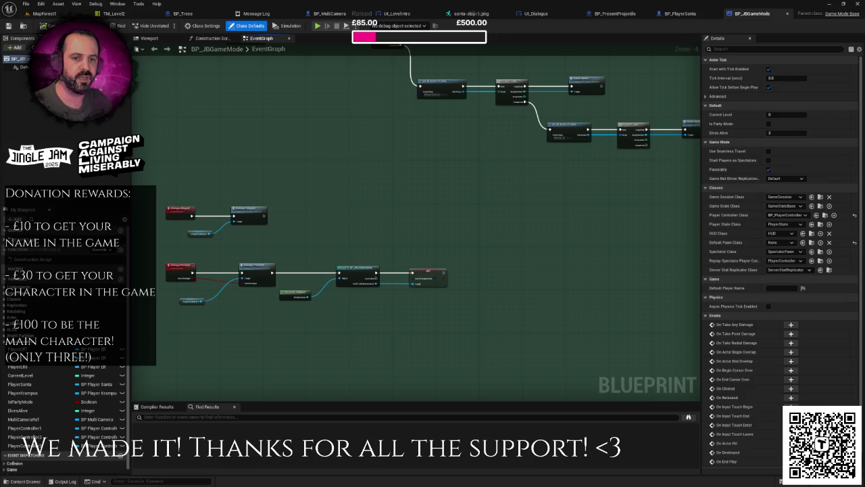
pyautogui.scroll(-4, 377, 156)
pyautogui.moveTo(332, 189)
pyautogui.mouseDown()
pyautogui.moveTo(406, 180)
pyautogui.moveTo(405, 151)
pyautogui.moveTo(392, 161)
pyautogui.moveTo(413, 207)
pyautogui.moveTo(410, 149)
pyautogui.mouseUp()
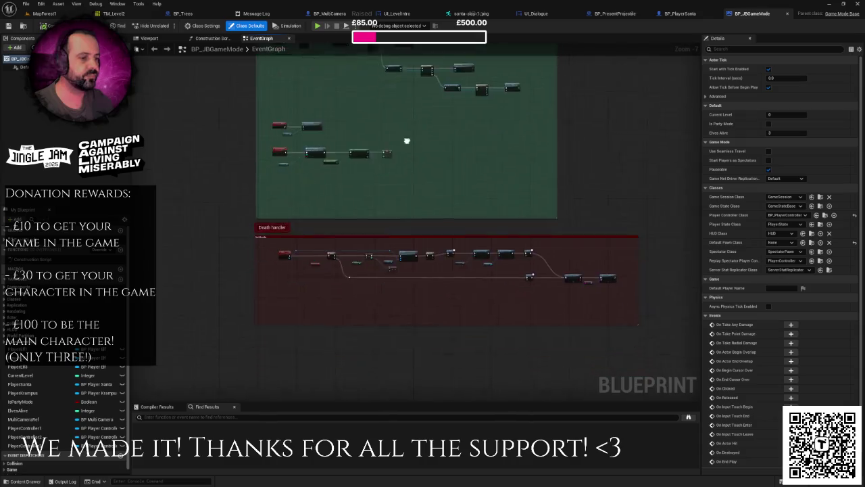
# - Zoom in on the Death handler and select the Elves Alive getter to show its default of 3
pyautogui.scroll(3, 315, 223)
pyautogui.scroll(1, 314, 223)
pyautogui.moveTo(338, 216)
pyautogui.mouseDown()
pyautogui.moveTo(329, 203)
pyautogui.moveTo(230, 175)
pyautogui.mouseUp()
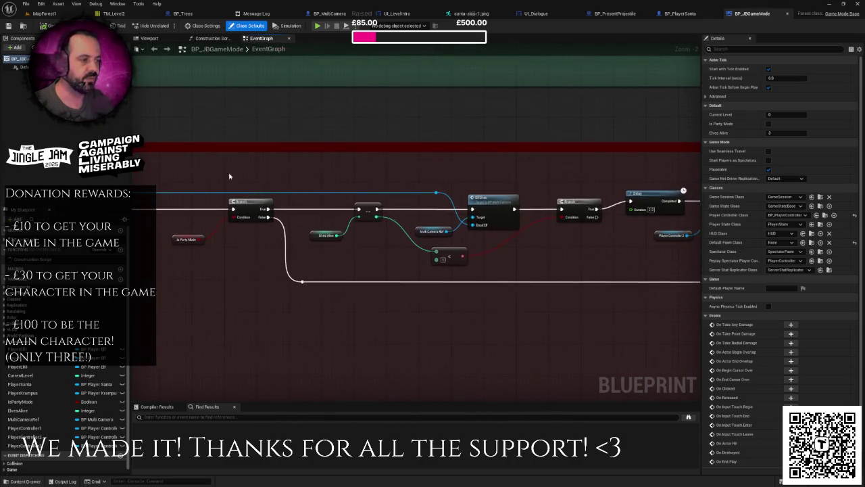
pyautogui.moveTo(325, 185); pyautogui.dragTo(280, 180)
pyautogui.click(270, 226)
pyautogui.moveTo(521, 230)
pyautogui.mouseDown()
pyautogui.moveTo(313, 230)
pyautogui.moveTo(135, 216)
pyautogui.moveTo(325, 214)
pyautogui.moveTo(243, 207)
pyautogui.moveTo(654, 219)
pyautogui.moveTo(632, 219)
pyautogui.mouseUp()
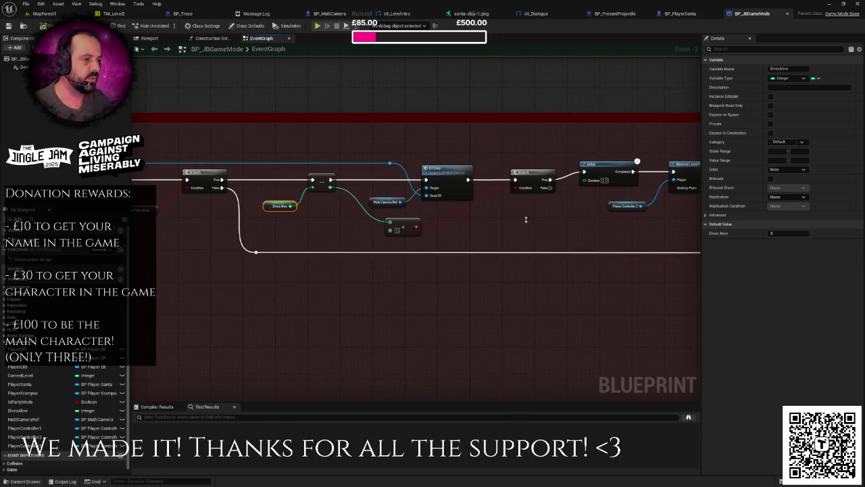
pyautogui.moveTo(282, 216); pyautogui.dragTo(346, 222)
# - List all references to ElvesAlive and jump to where it gets set
pyautogui.rightClick(328, 212)
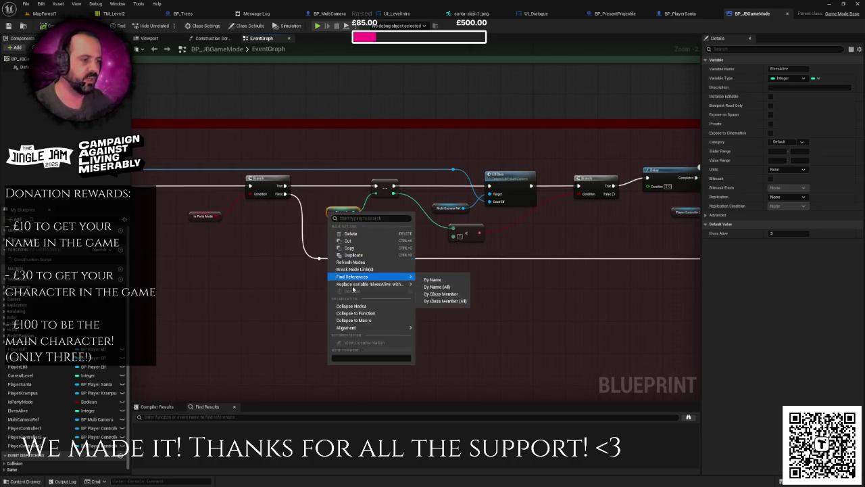
pyautogui.moveTo(365, 283)
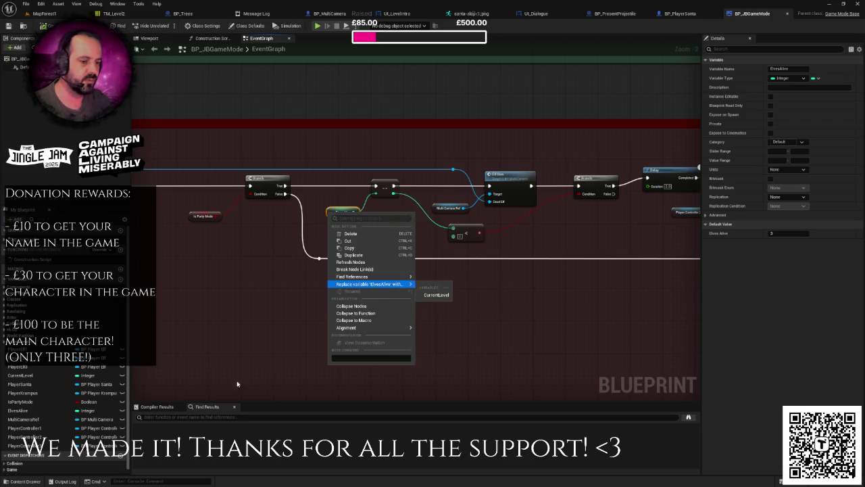
pyautogui.click(435, 277)
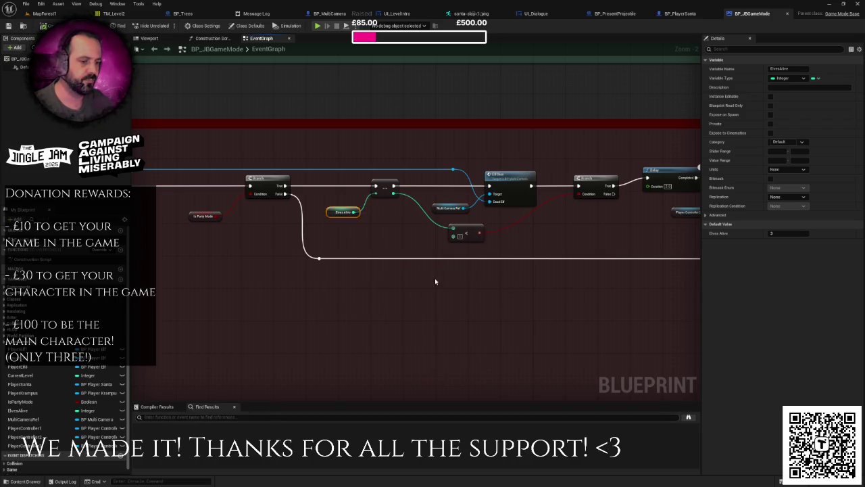
pyautogui.click(163, 454)
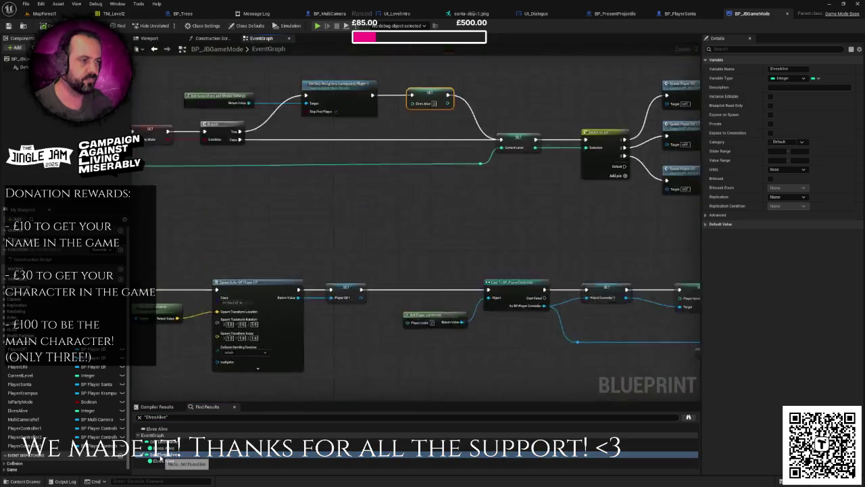
# - Delete the SET Elves Alive node, wiring Set Skip Assigning straight to SET Current Level
pyautogui.scroll(-2, 470, 264)
pyautogui.moveTo(503, 196); pyautogui.dragTo(522, 252)
pyautogui.scroll(-4, 513, 250)
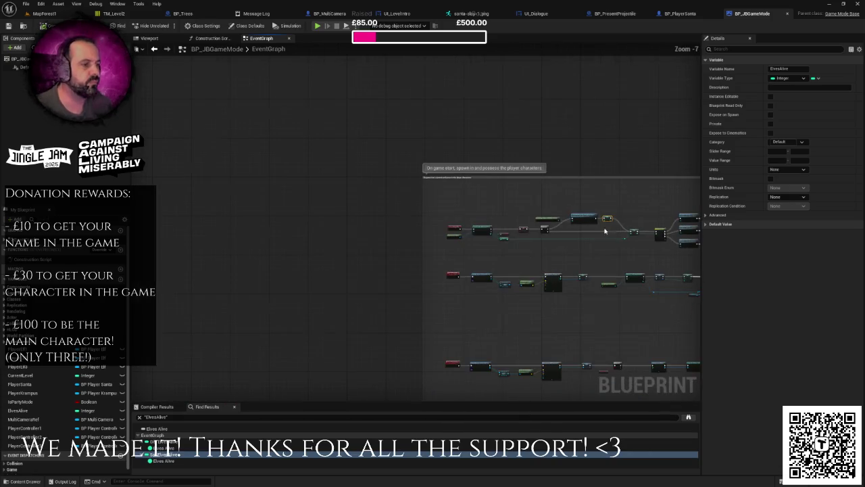
pyautogui.scroll(3, 415, 245)
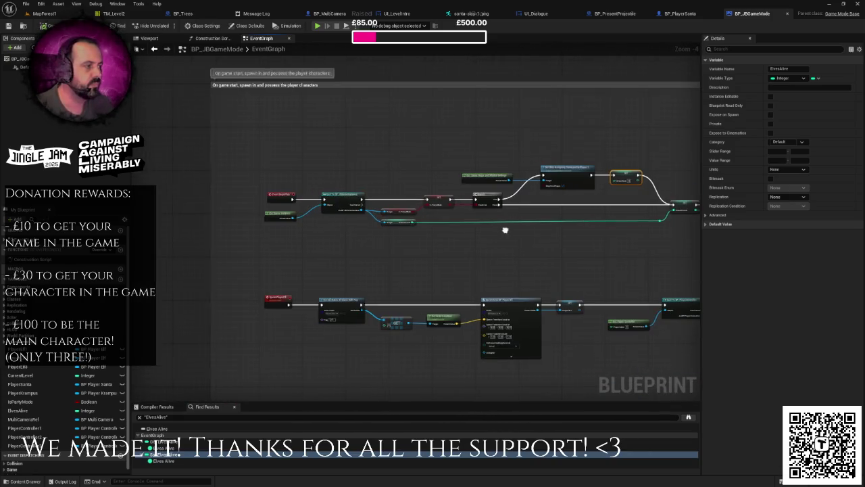
pyautogui.scroll(1, 416, 241)
pyautogui.scroll(-1, 462, 209)
pyautogui.moveTo(448, 172); pyautogui.dragTo(462, 208)
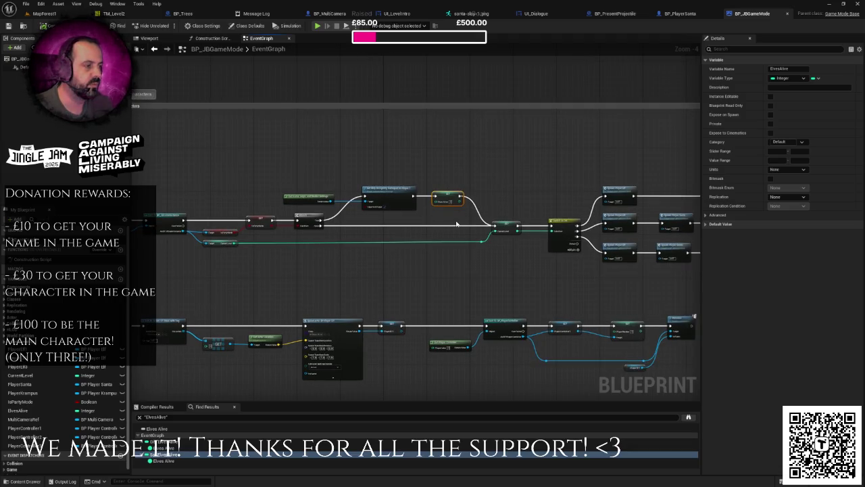
pyautogui.scroll(2, 457, 224)
pyautogui.moveTo(311, 183); pyautogui.dragTo(437, 226)
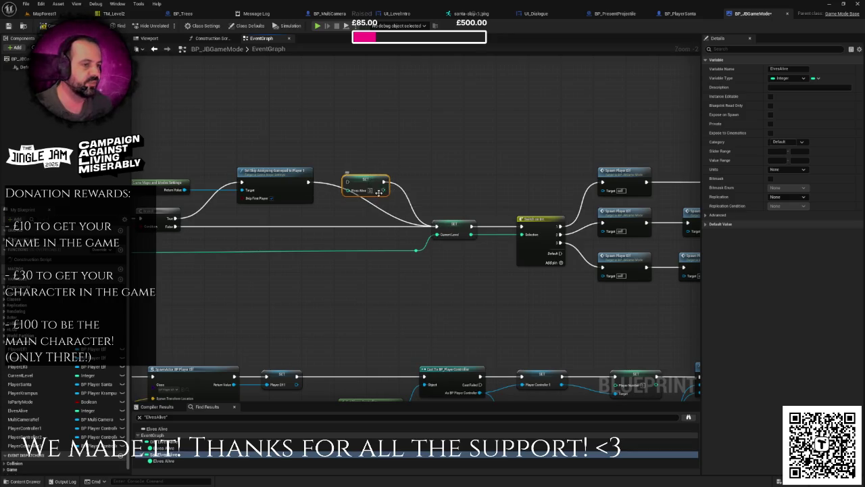
pyautogui.press('Delete')
pyautogui.scroll(-3, 382, 195)
# - Nudge the 'Extra elves for party mode' comment right and shift its Branch and Is Party Mode nodes left
pyautogui.moveTo(454, 209); pyautogui.dragTo(362, 217)
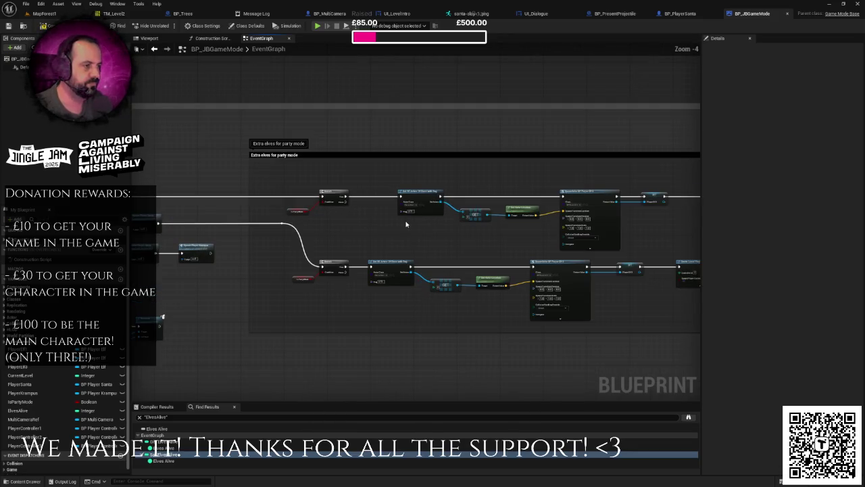
pyautogui.scroll(-2, 276, 230)
pyautogui.moveTo(276, 231); pyautogui.dragTo(537, 213)
pyautogui.scroll(3, 417, 219)
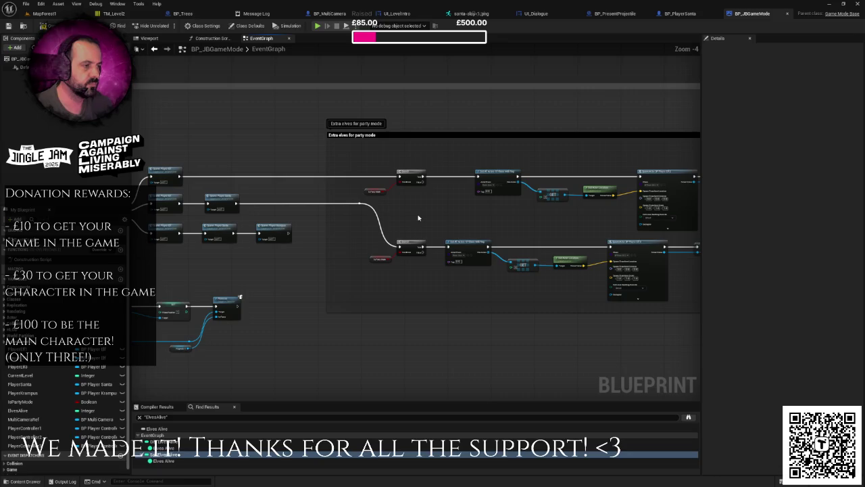
pyautogui.moveTo(379, 220); pyautogui.dragTo(548, 215)
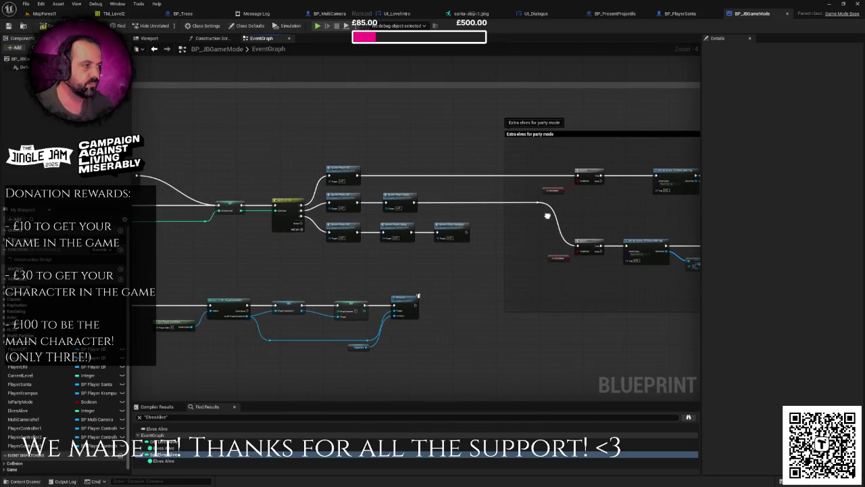
pyautogui.moveTo(558, 208); pyautogui.dragTo(374, 215)
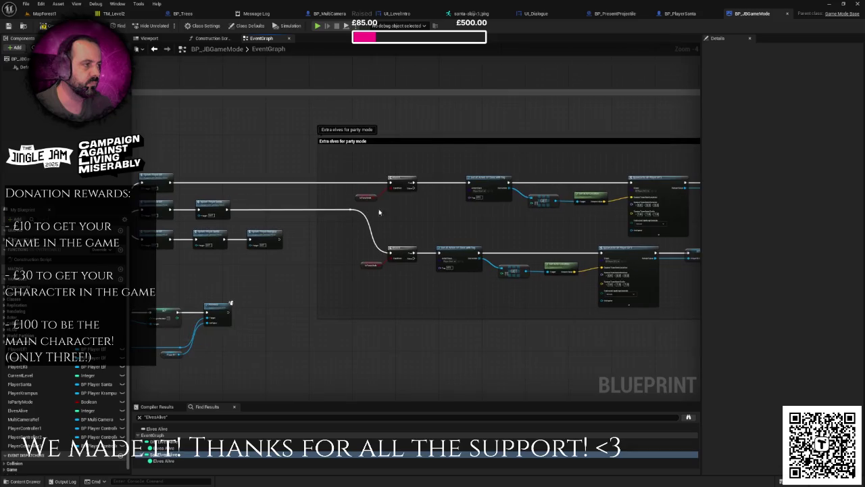
pyautogui.moveTo(444, 143); pyautogui.dragTo(469, 143)
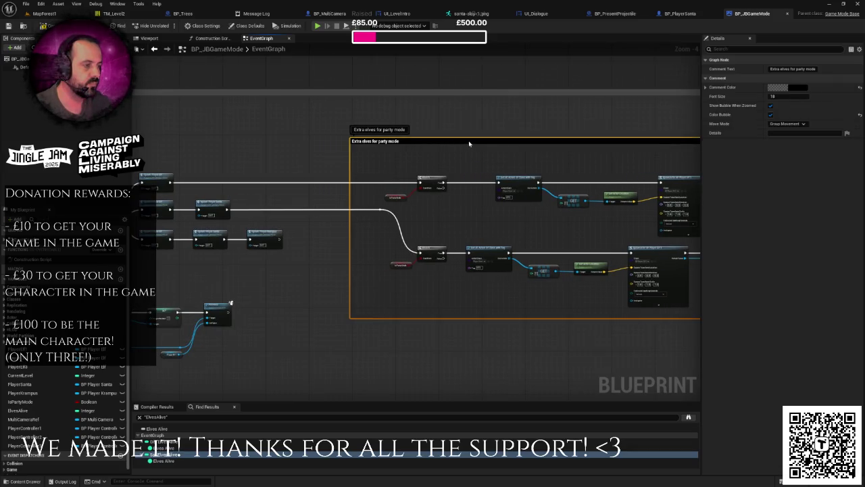
pyautogui.moveTo(469, 143)
pyautogui.mouseDown()
pyautogui.moveTo(593, 150)
pyautogui.moveTo(458, 159)
pyautogui.moveTo(379, 178)
pyautogui.mouseUp()
pyautogui.moveTo(457, 184)
pyautogui.mouseDown()
pyautogui.moveTo(521, 204)
pyautogui.moveTo(455, 188)
pyautogui.moveTo(446, 205)
pyautogui.mouseUp()
pyautogui.scroll(2, 491, 189)
# - Connect the upper Branch True output into SET Elves Alive and enlarge the party-mode comment downward
pyautogui.click(458, 204)
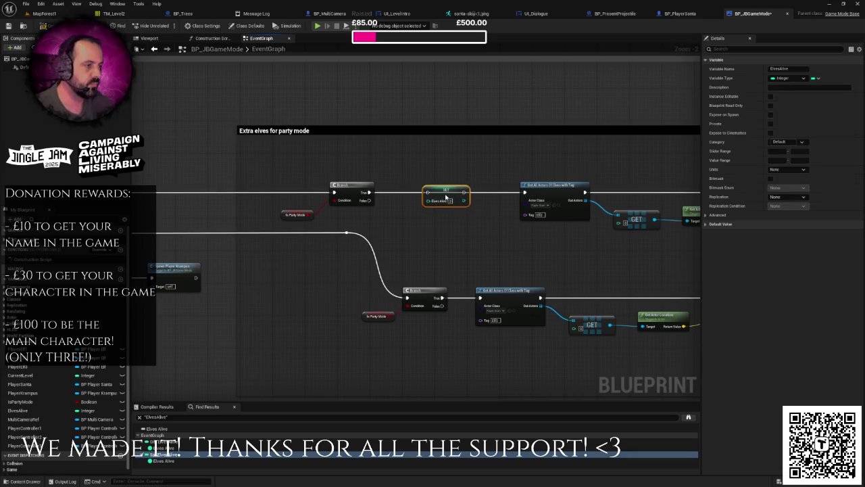
pyautogui.moveTo(369, 192); pyautogui.dragTo(525, 193)
pyautogui.moveTo(486, 173); pyautogui.dragTo(436, 213)
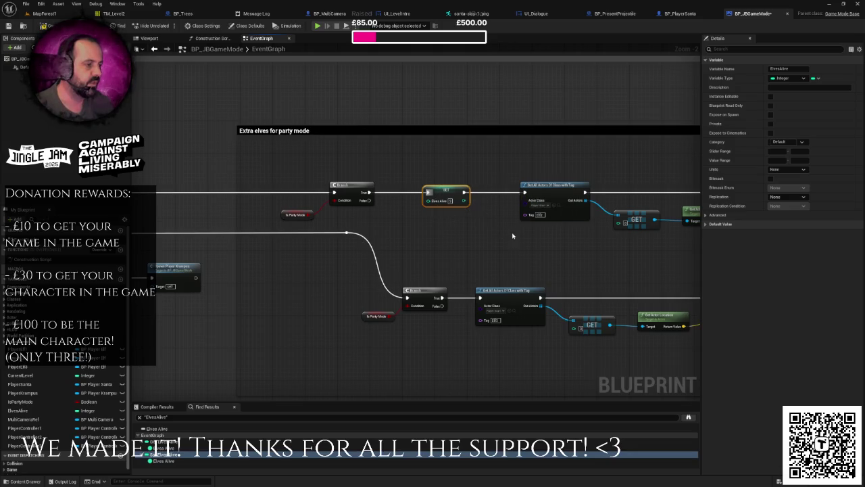
pyautogui.scroll(-5, 495, 232)
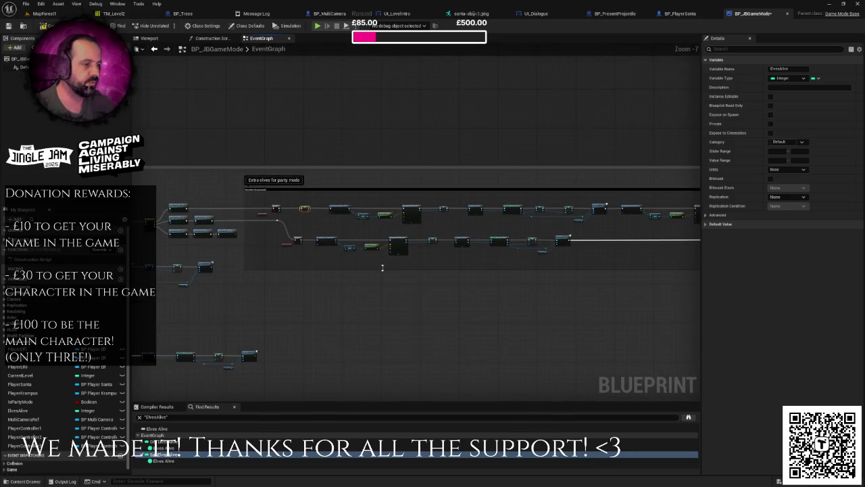
pyautogui.scroll(2, 345, 269)
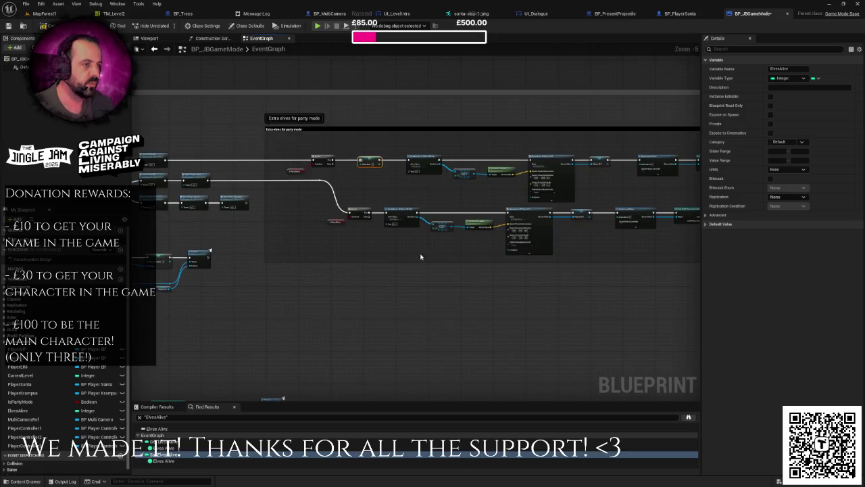
pyautogui.moveTo(434, 261); pyautogui.dragTo(443, 326)
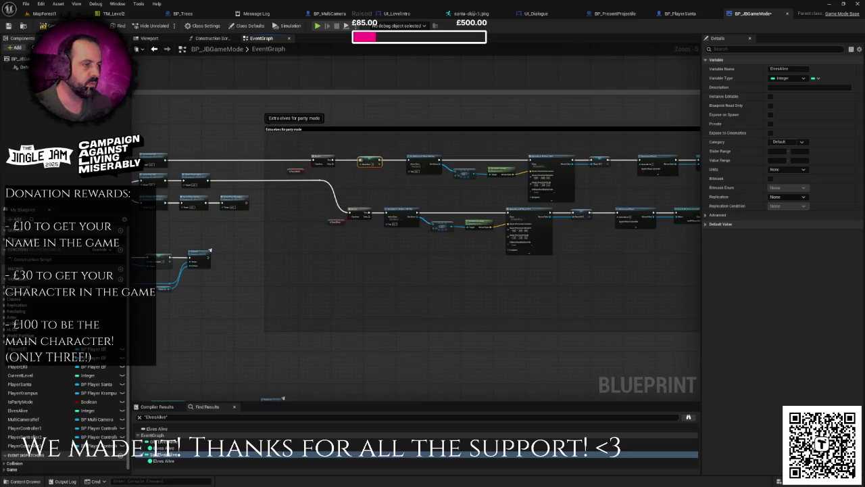
# - Move the lower row of party-mode nodes down and right to make space
pyautogui.scroll(-2, 354, 276)
pyautogui.moveTo(288, 223)
pyautogui.mouseDown()
pyautogui.moveTo(698, 265)
pyautogui.moveTo(656, 263)
pyautogui.moveTo(687, 264)
pyautogui.mouseUp()
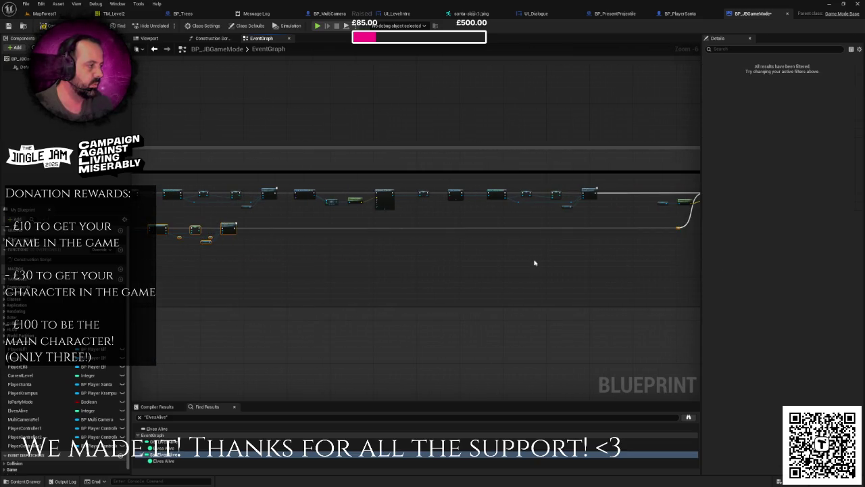
pyautogui.scroll(3, 413, 255)
pyautogui.moveTo(377, 203)
pyautogui.mouseDown()
pyautogui.moveTo(329, 227)
pyautogui.moveTo(502, 236)
pyautogui.mouseUp()
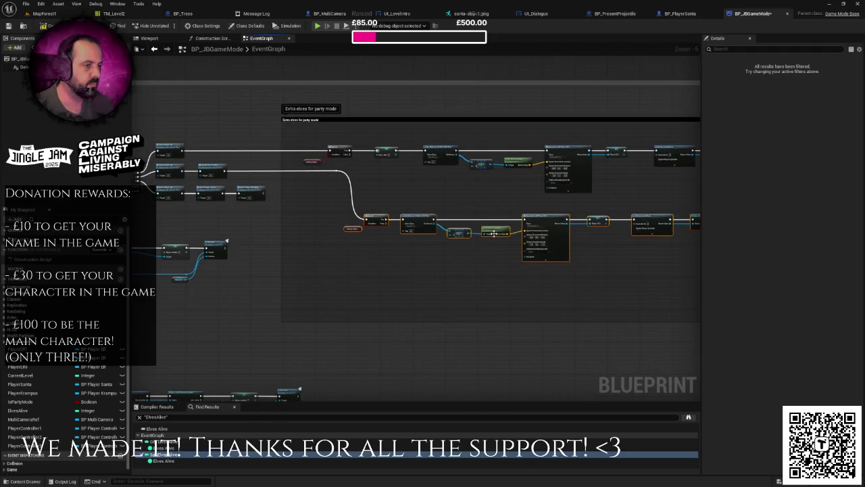
pyautogui.click(425, 260)
pyautogui.moveTo(388, 238); pyautogui.dragTo(654, 274)
pyautogui.scroll(1, 514, 250)
pyautogui.moveTo(318, 211); pyautogui.dragTo(369, 214)
pyautogui.click(389, 240)
# - Paste a SET Elves Alive node into the lower row, wire it into the chain, and return to MapForest1
pyautogui.scroll(5, 391, 242)
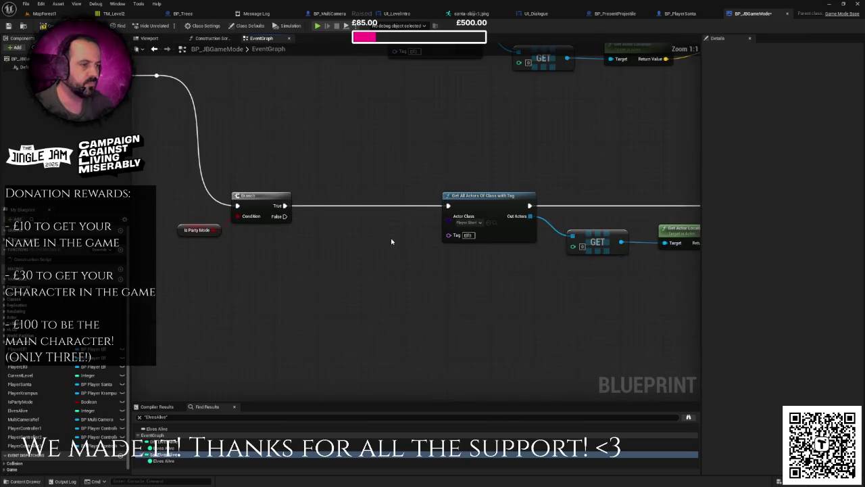
pyautogui.hotkey('ctrl', 'v')
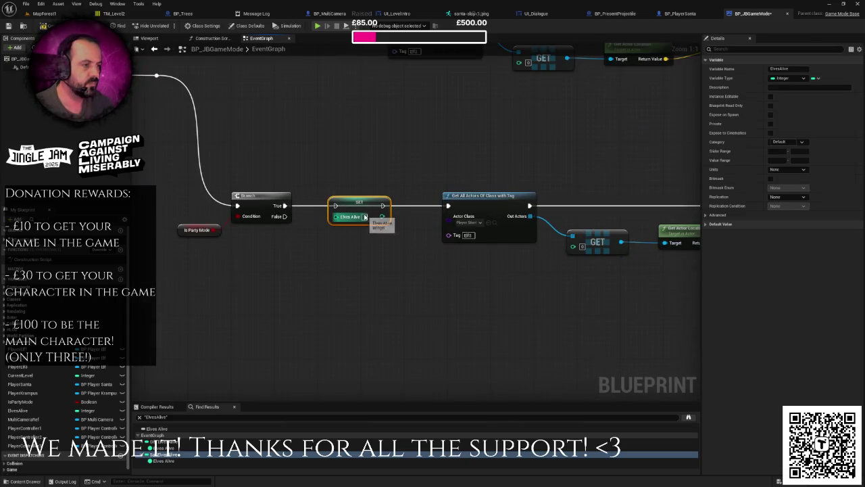
pyautogui.click(345, 244)
pyautogui.moveTo(383, 205); pyautogui.dragTo(448, 206)
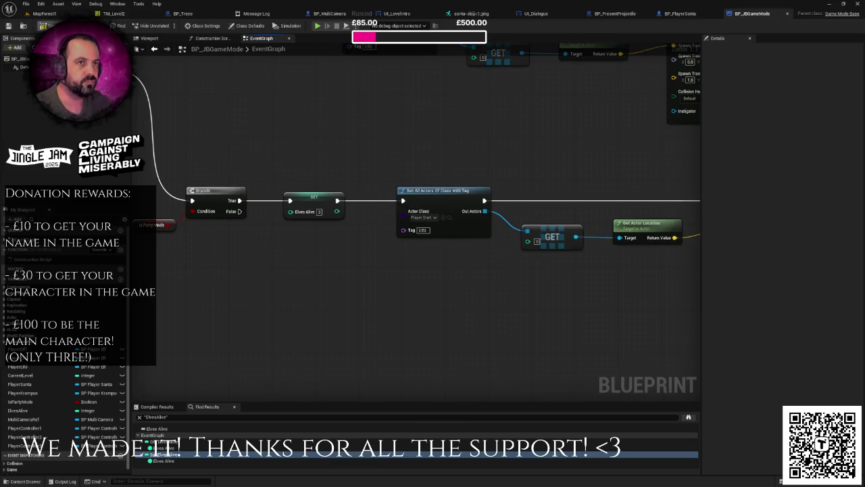
pyautogui.rightClick(212, 113)
pyautogui.moveTo(211, 113); pyautogui.dragTo(257, 120)
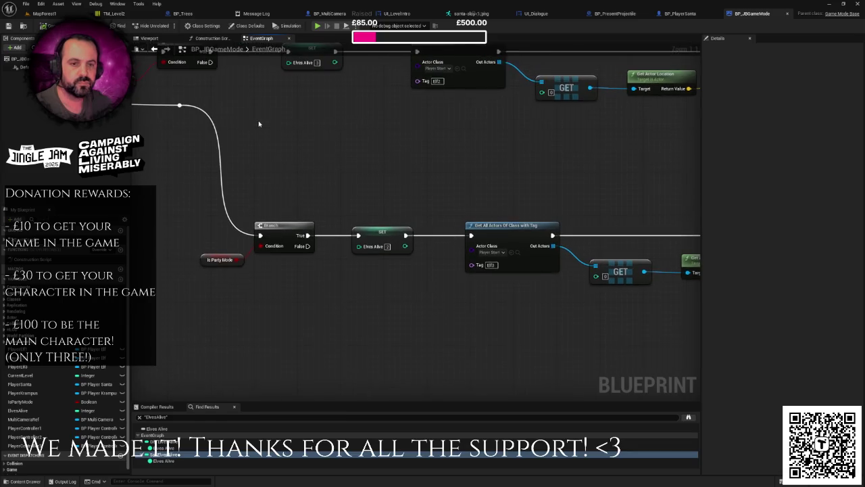
pyautogui.click(42, 13)
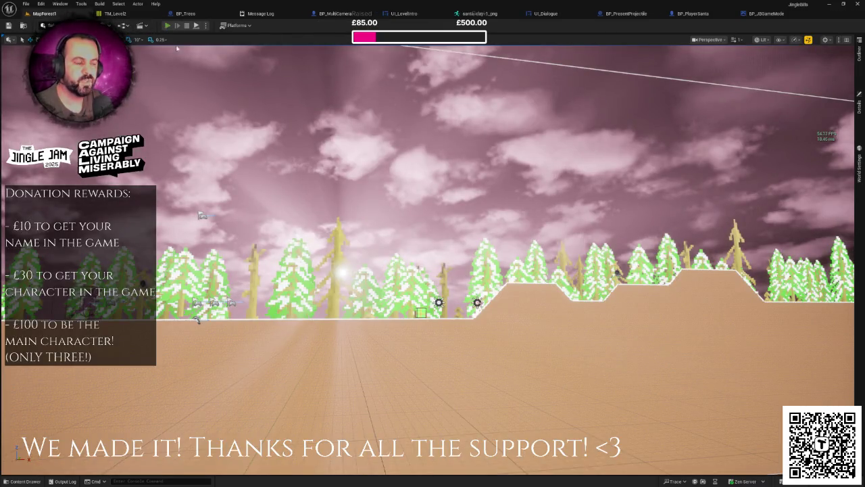
# - Run two Play In Editor sessions of MapForest1, stopping each with Esc
pyautogui.click(167, 25)
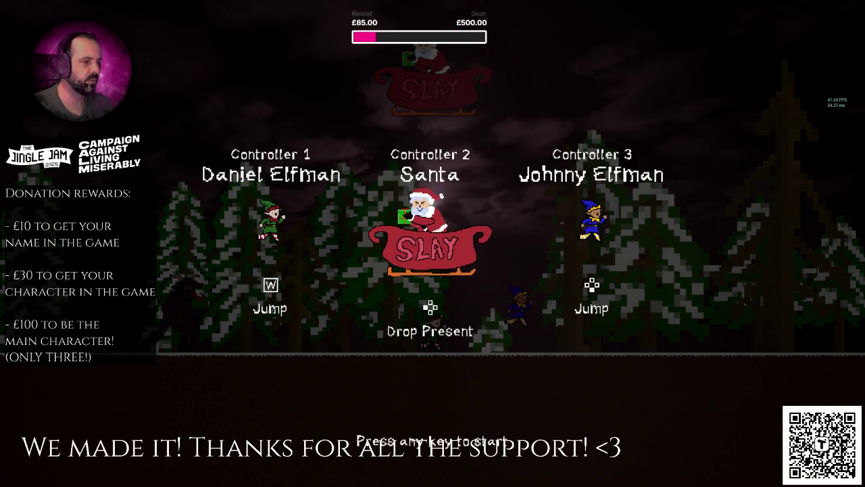
pyautogui.press('Escape')
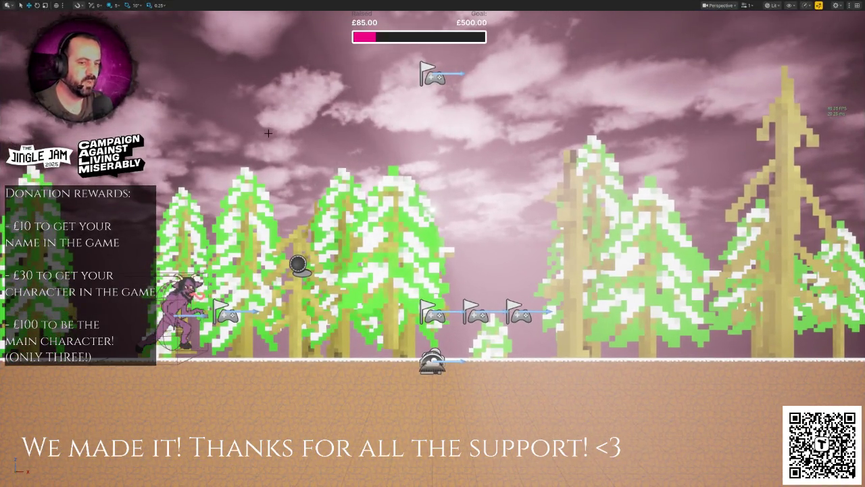
pyautogui.hotkey('alt', 'p')
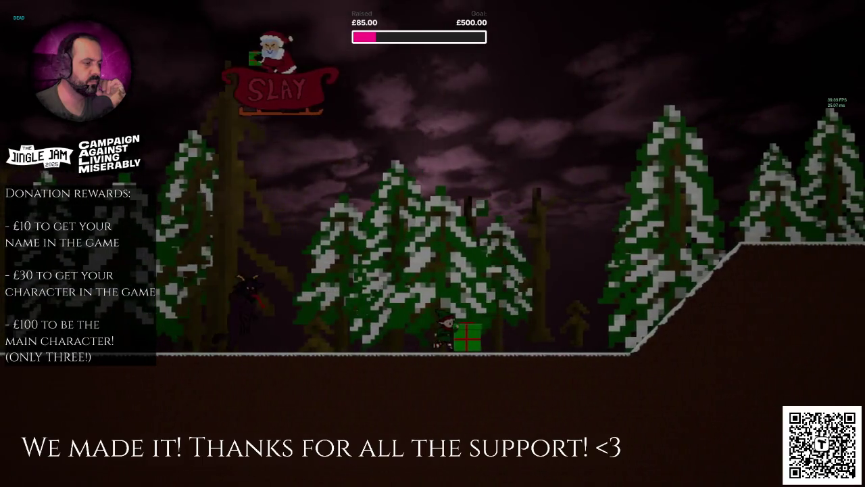
pyautogui.press('Escape')
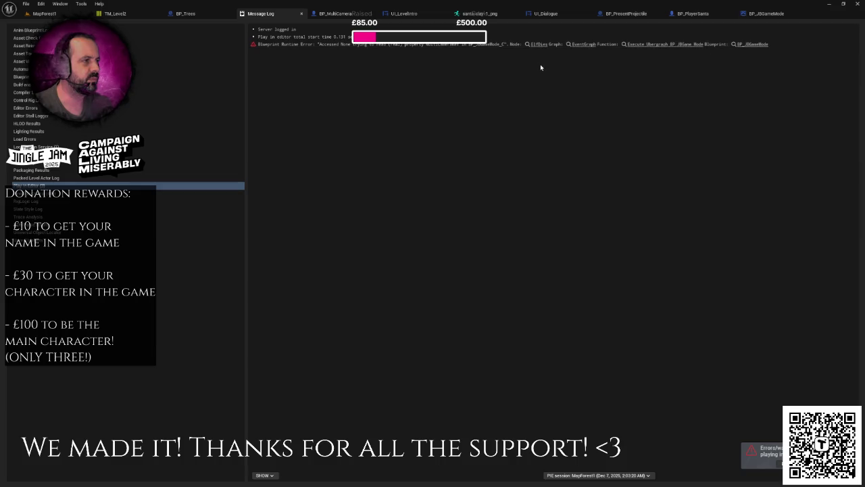
pyautogui.click(541, 45)
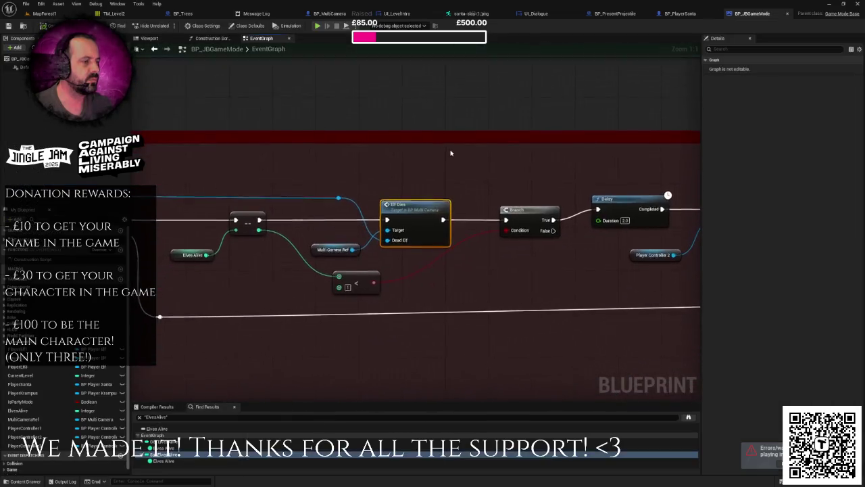
pyautogui.scroll(-2, 442, 134)
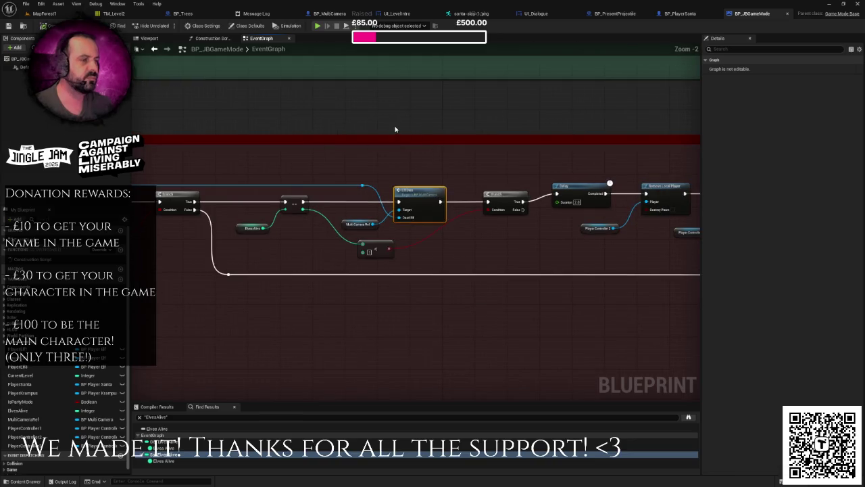
pyautogui.moveTo(396, 110); pyautogui.dragTo(484, 118)
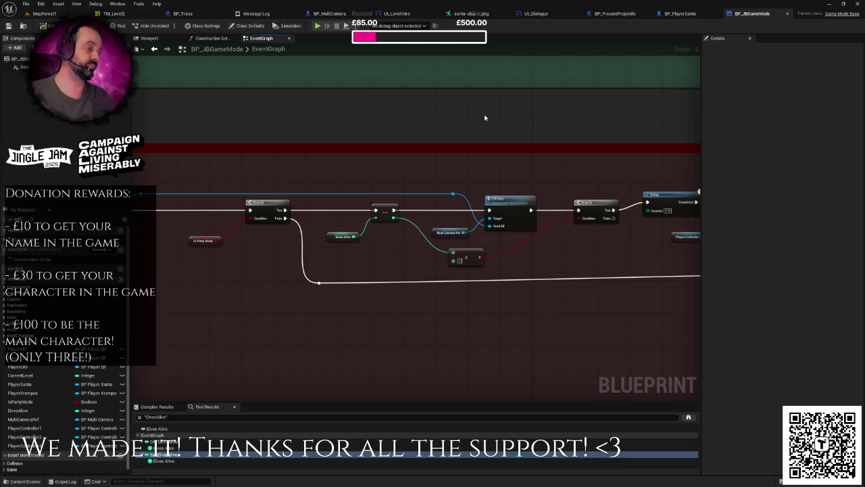
pyautogui.moveTo(479, 121)
pyautogui.mouseDown()
pyautogui.moveTo(587, 137)
pyautogui.moveTo(587, 126)
pyautogui.mouseUp()
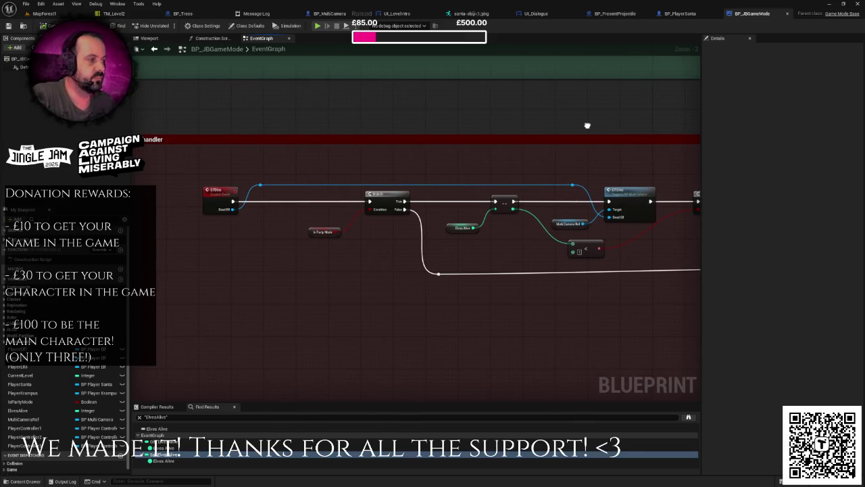
pyautogui.click(570, 223)
pyautogui.scroll(-6, 574, 230)
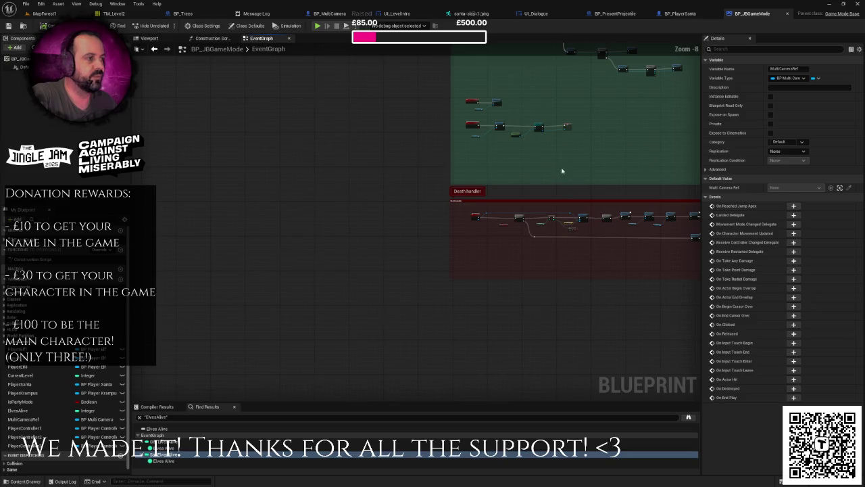
pyautogui.scroll(-1, 538, 215)
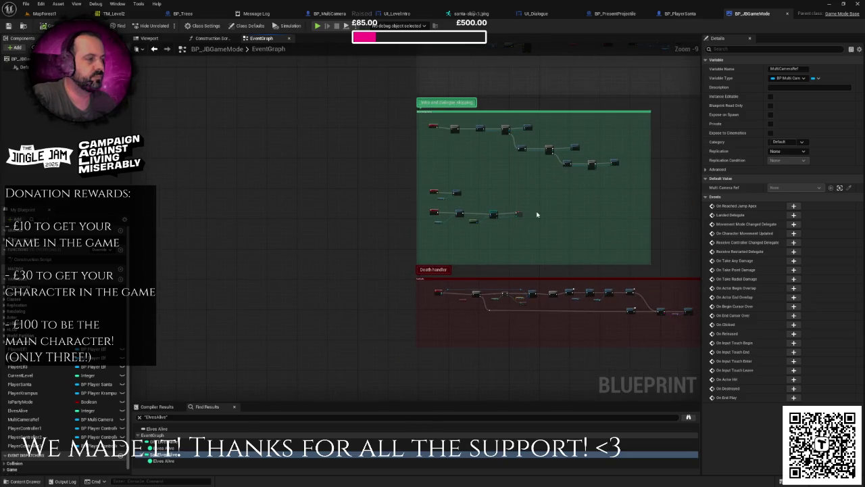
pyautogui.scroll(2, 538, 214)
pyautogui.scroll(-3, 537, 215)
pyautogui.moveTo(536, 209)
pyautogui.mouseDown()
pyautogui.moveTo(525, 226)
pyautogui.moveTo(491, 219)
pyautogui.mouseUp()
pyautogui.scroll(4, 492, 218)
pyautogui.scroll(3, 497, 217)
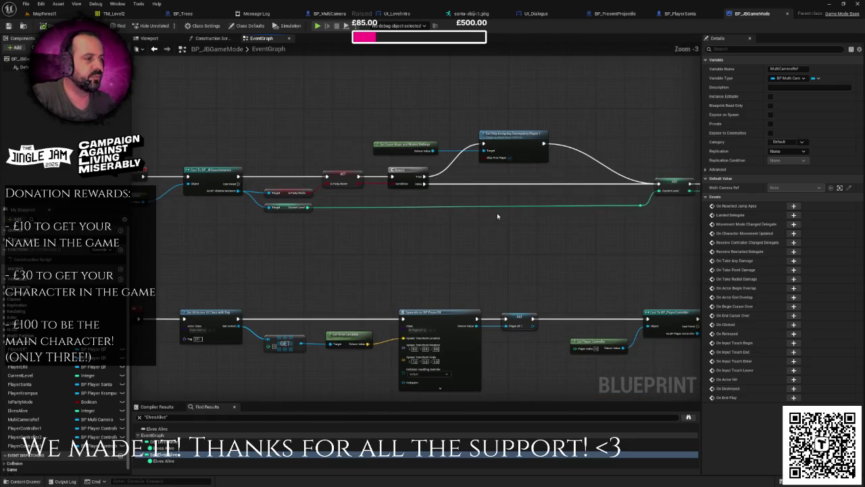
pyautogui.scroll(-2, 534, 222)
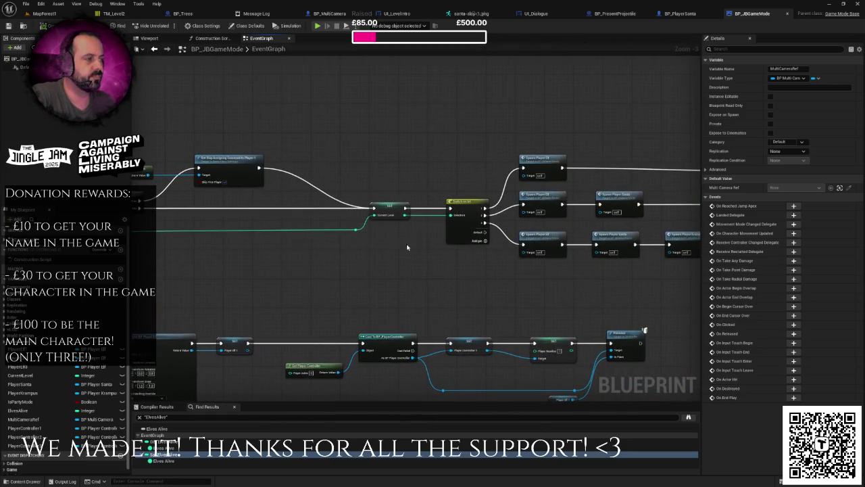
pyautogui.scroll(-2, 412, 251)
pyautogui.scroll(-1, 412, 252)
pyautogui.moveTo(371, 258)
pyautogui.mouseDown()
pyautogui.moveTo(435, 151)
pyautogui.moveTo(447, 237)
pyautogui.moveTo(454, 95)
pyautogui.mouseUp()
pyautogui.scroll(5, 439, 166)
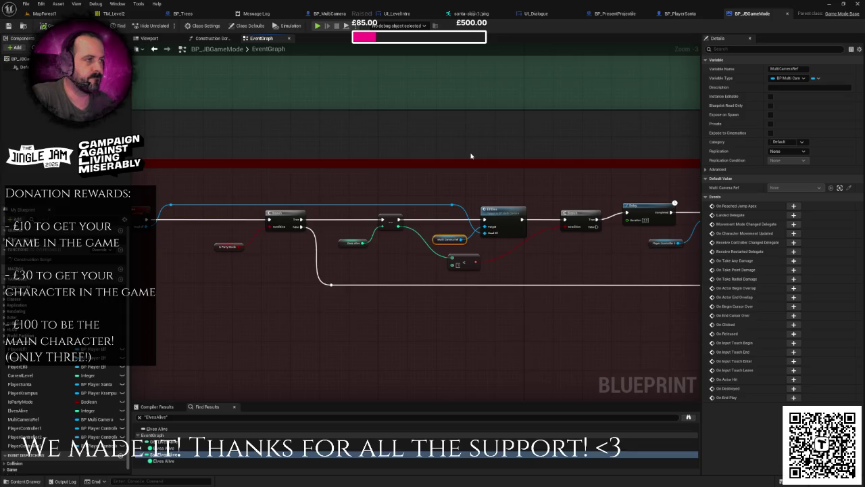
pyautogui.scroll(-4, 471, 156)
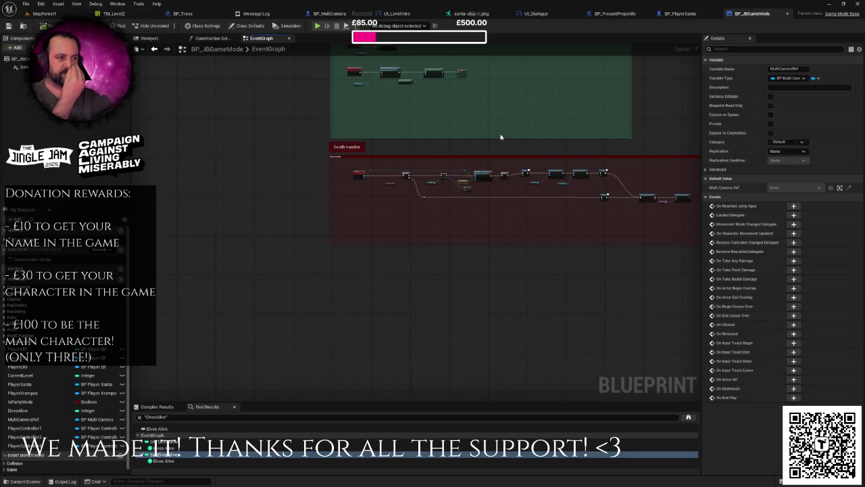
pyautogui.scroll(3, 476, 178)
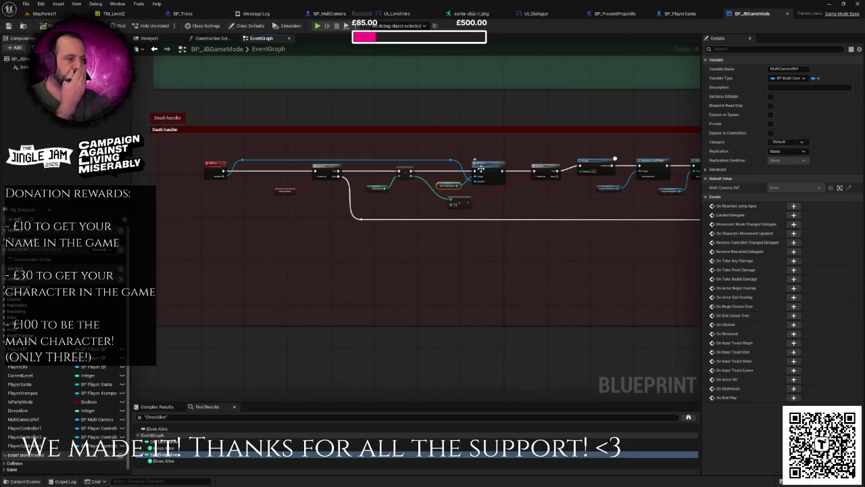
pyautogui.moveTo(497, 166)
pyautogui.mouseDown()
pyautogui.moveTo(496, 153)
pyautogui.moveTo(457, 156)
pyautogui.mouseUp()
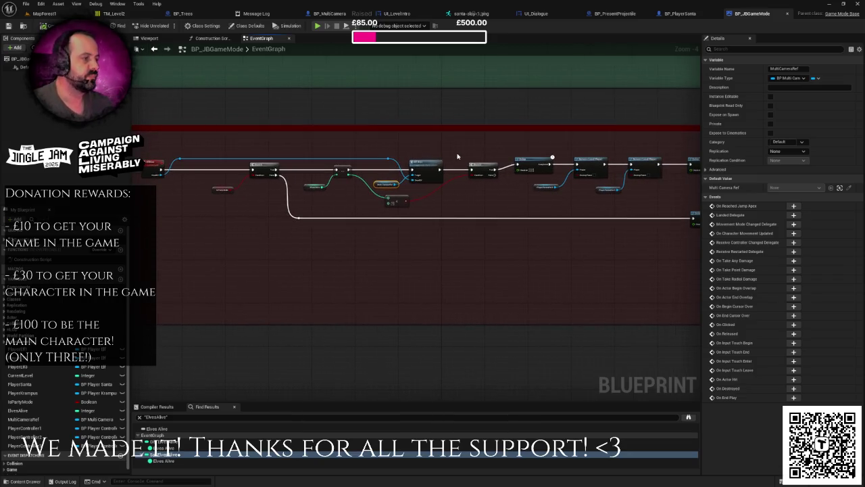
pyautogui.scroll(4, 466, 175)
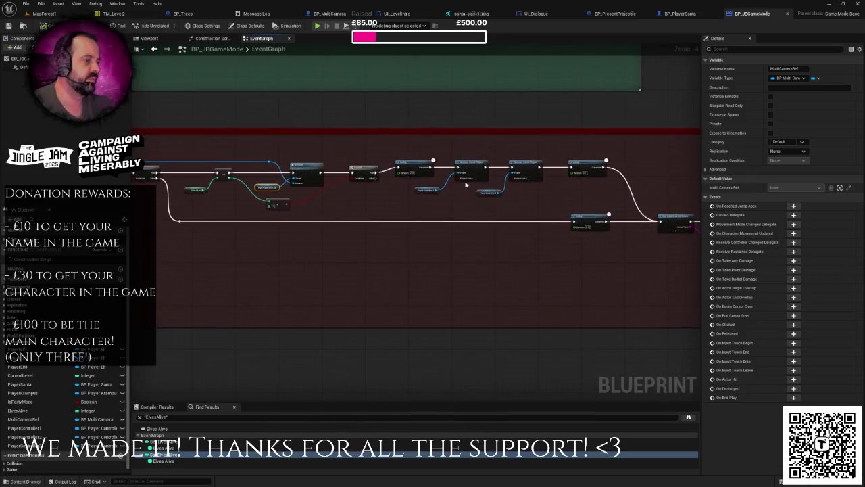
pyautogui.moveTo(471, 189)
pyautogui.mouseDown()
pyautogui.moveTo(527, 193)
pyautogui.moveTo(357, 200)
pyautogui.mouseUp()
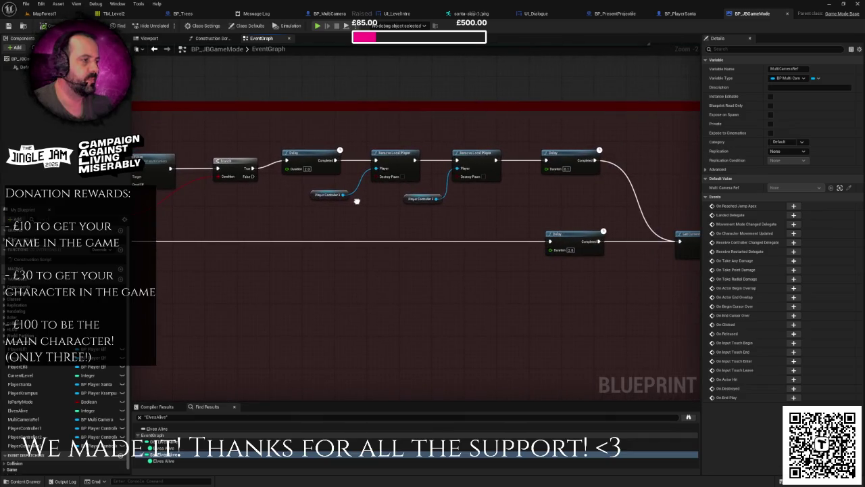
pyautogui.scroll(-2, 357, 204)
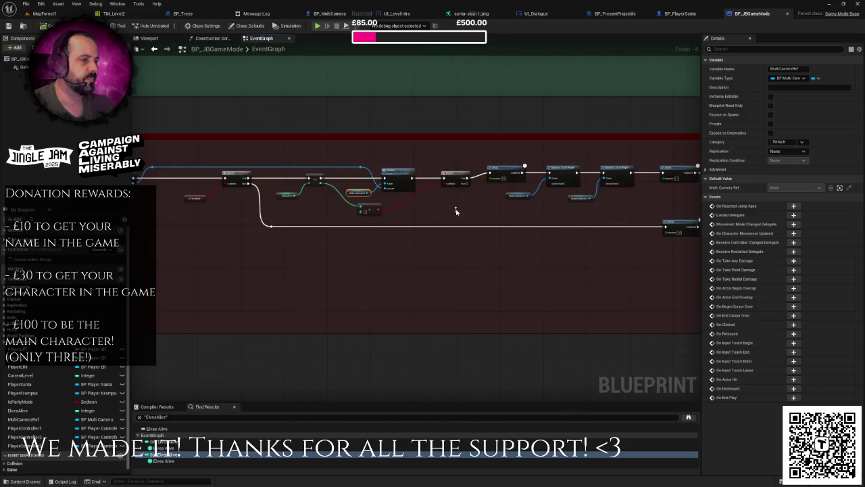
pyautogui.click(438, 211)
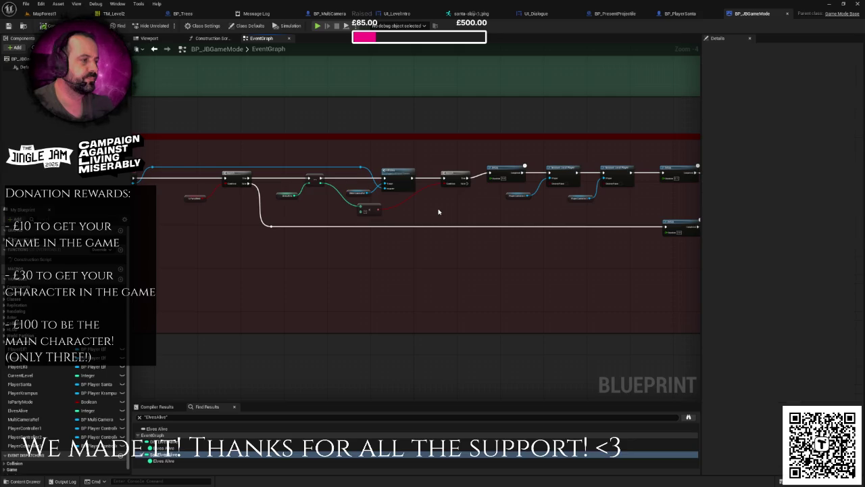
pyautogui.scroll(2, 465, 210)
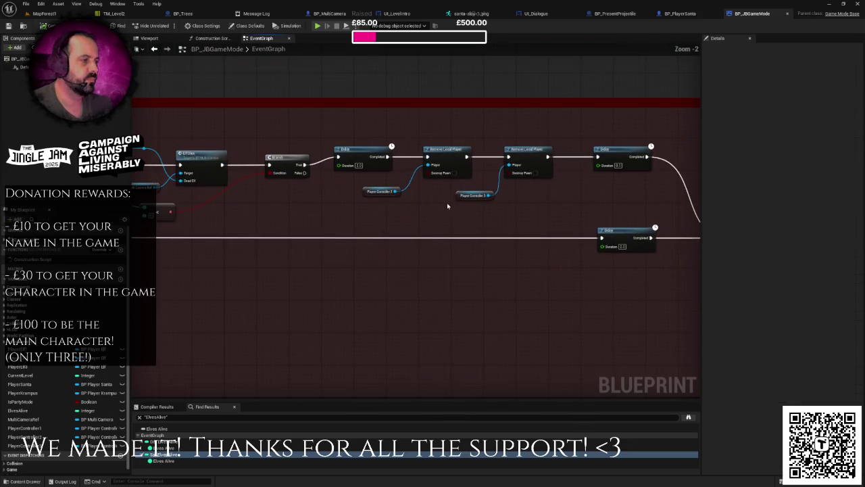
pyautogui.scroll(1, 442, 210)
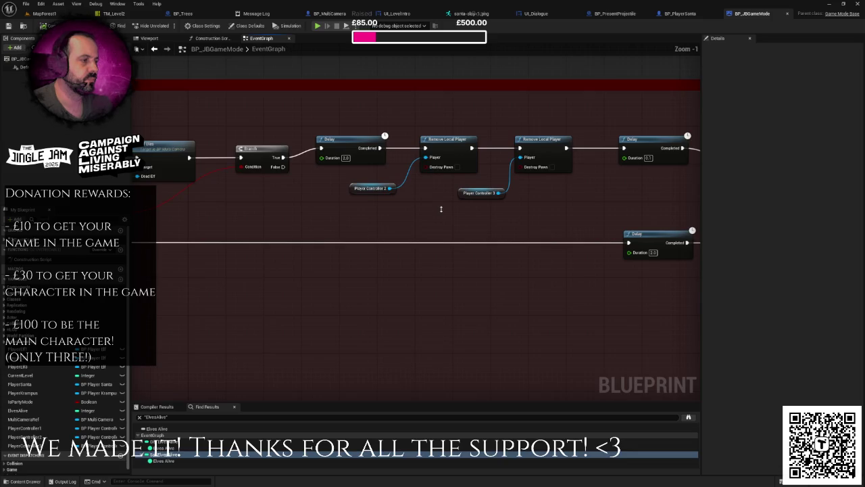
pyautogui.rightClick(441, 208)
# - Stretch the red Death handler comment's right edge to enclose the Elf Dies, Branch, Delay and Remove Local Player nodes
pyautogui.press('Escape')
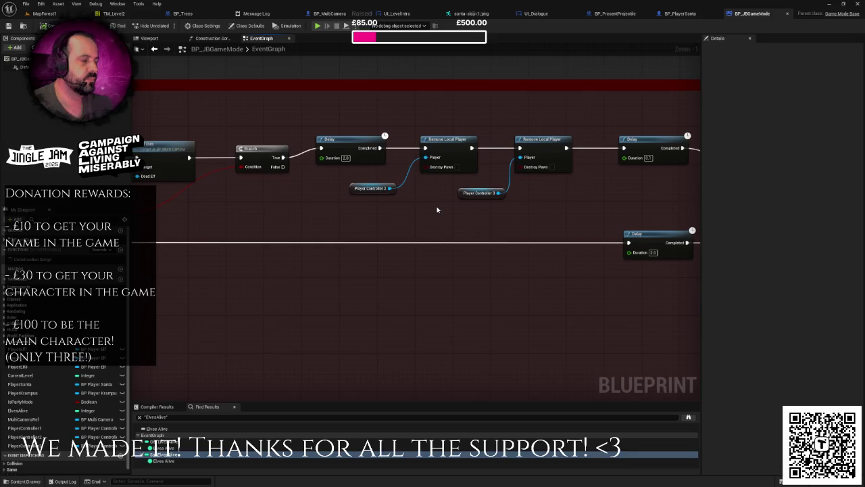
pyautogui.moveTo(436, 209)
pyautogui.mouseDown()
pyautogui.moveTo(643, 209)
pyautogui.moveTo(325, 233)
pyautogui.mouseUp()
pyautogui.moveTo(624, 201); pyautogui.dragTo(549, 201)
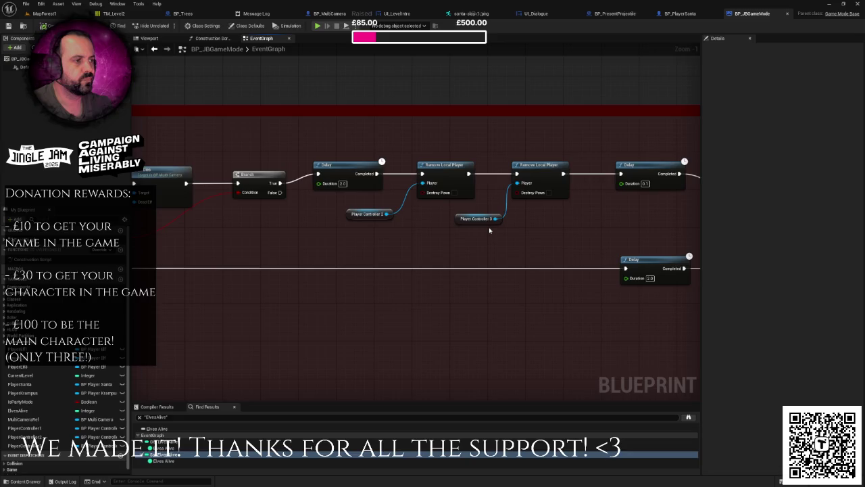
pyautogui.scroll(-8, 490, 231)
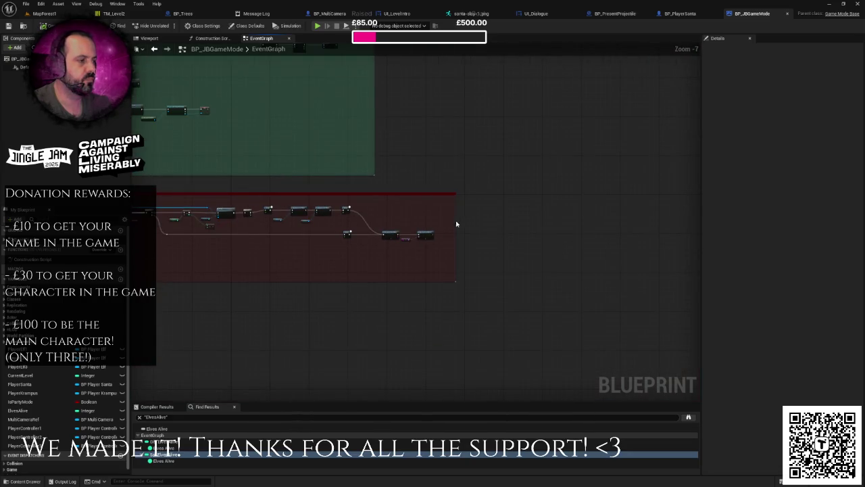
pyautogui.moveTo(455, 221); pyautogui.dragTo(540, 221)
pyautogui.scroll(3, 459, 226)
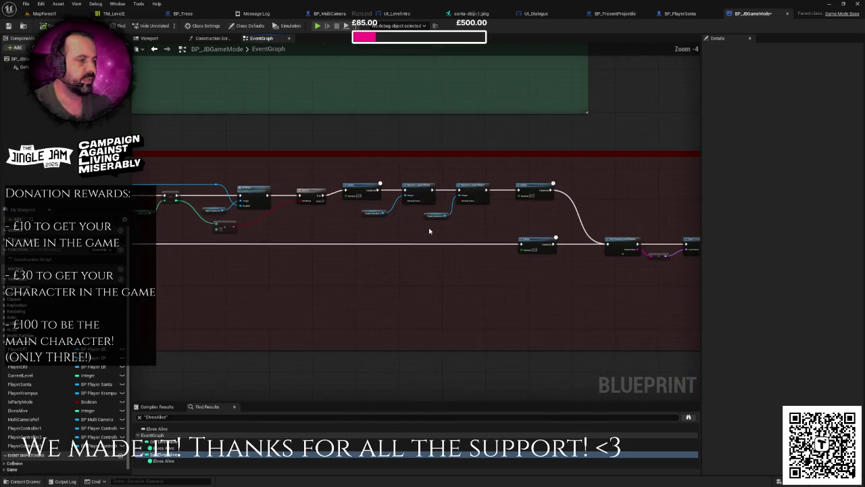
pyautogui.moveTo(411, 226)
pyautogui.mouseDown()
pyautogui.moveTo(369, 226)
pyautogui.moveTo(203, 353)
pyautogui.mouseUp()
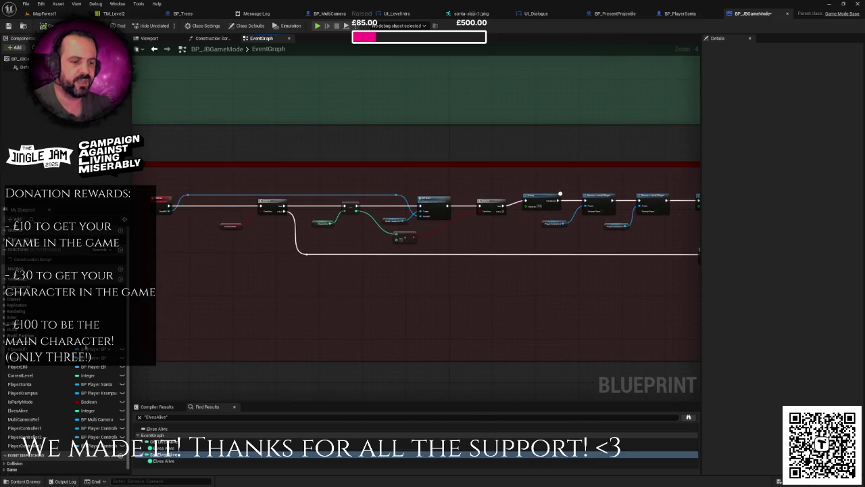
pyautogui.scroll(3, 280, 270)
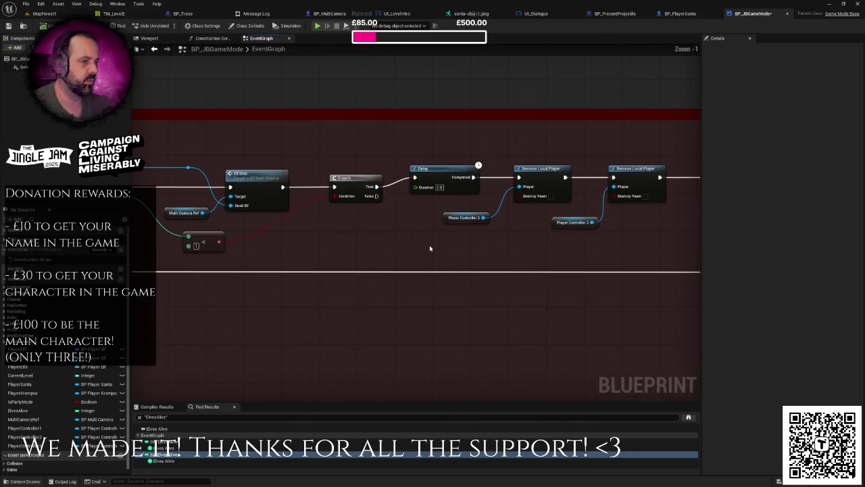
pyautogui.moveTo(298, 226); pyautogui.dragTo(496, 240)
# - Find references to MultiCameraRef by name and jump to its setter and other uses
pyautogui.rightClick(376, 226)
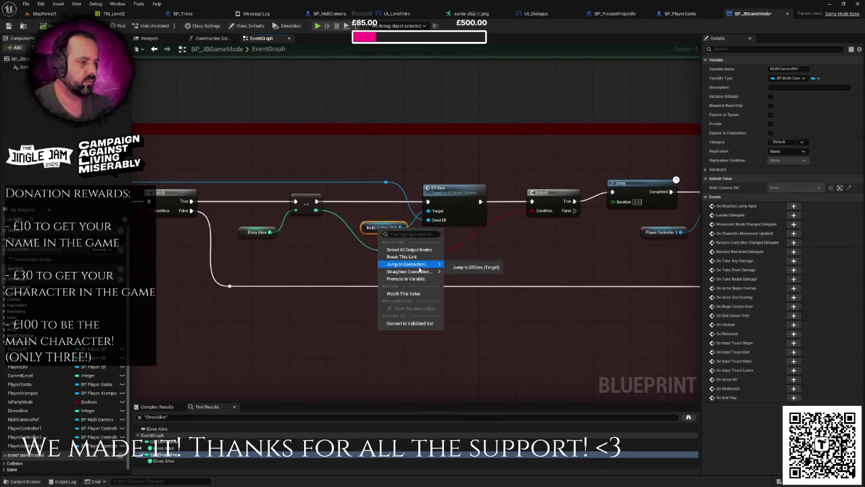
pyautogui.moveTo(406, 263)
pyautogui.rightClick(365, 229)
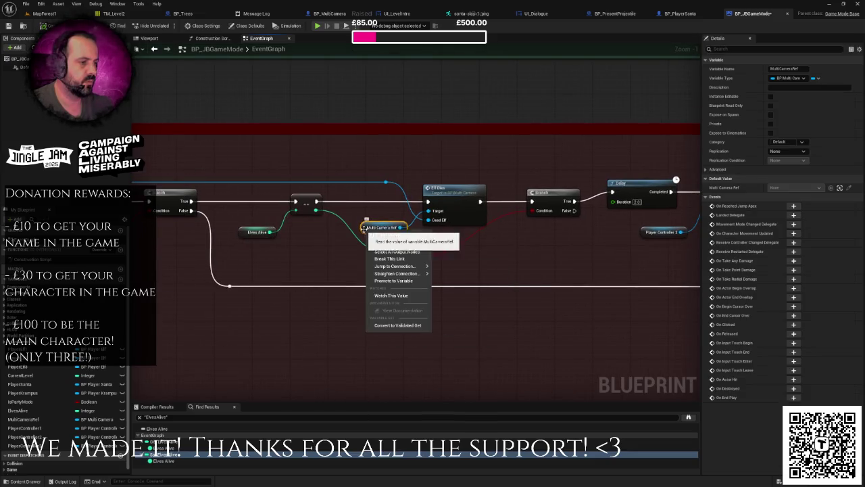
pyautogui.moveTo(409, 291)
pyautogui.click(449, 297)
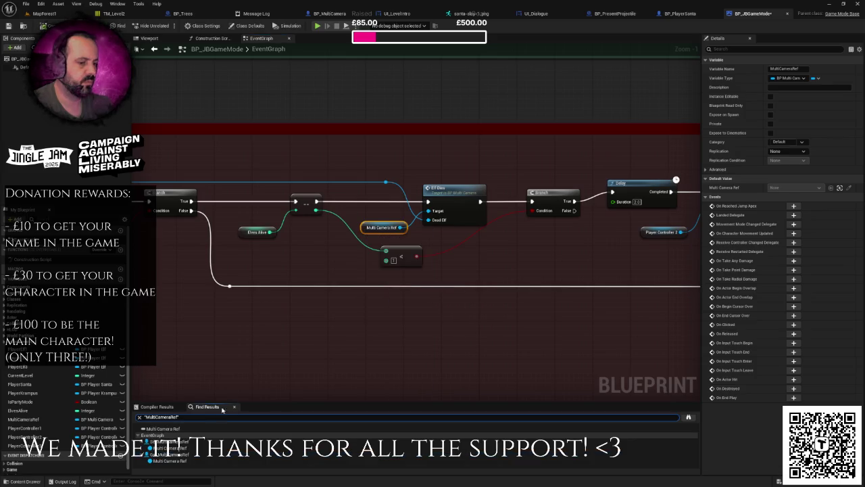
pyautogui.click(169, 441)
pyautogui.click(172, 459)
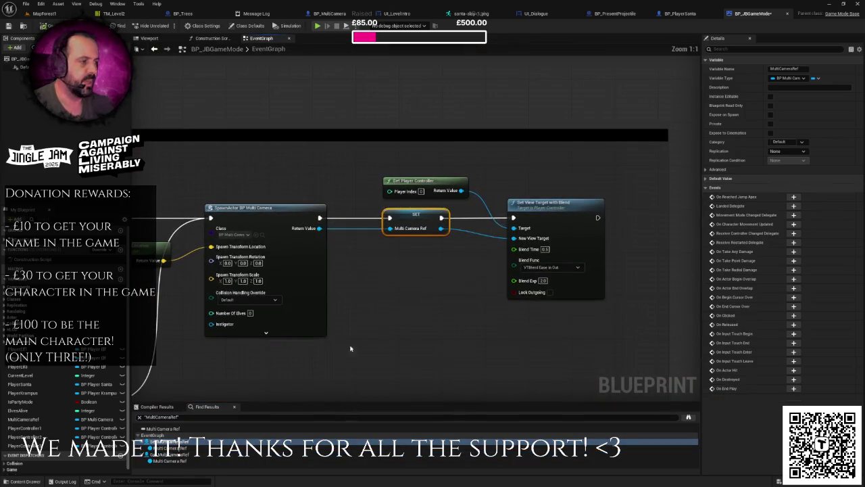
# - Browse the Death handler graph back to the Branch and the following Delay nodes
pyautogui.scroll(-1, 489, 276)
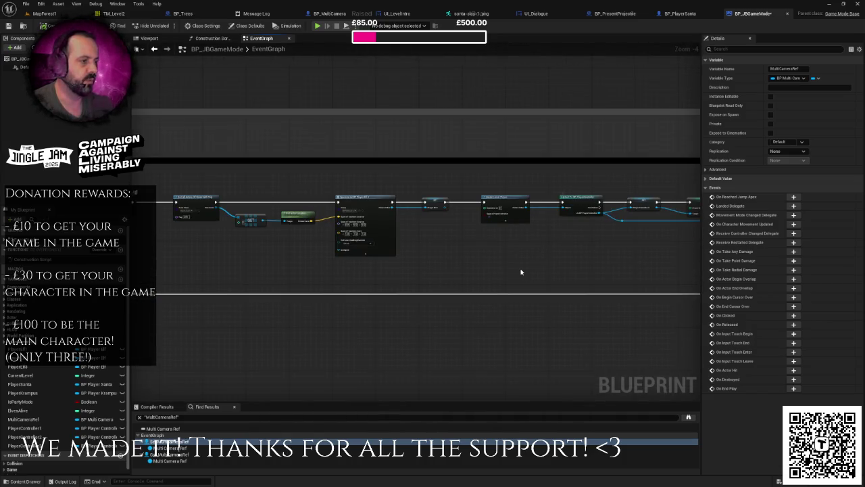
pyautogui.scroll(-6, 521, 271)
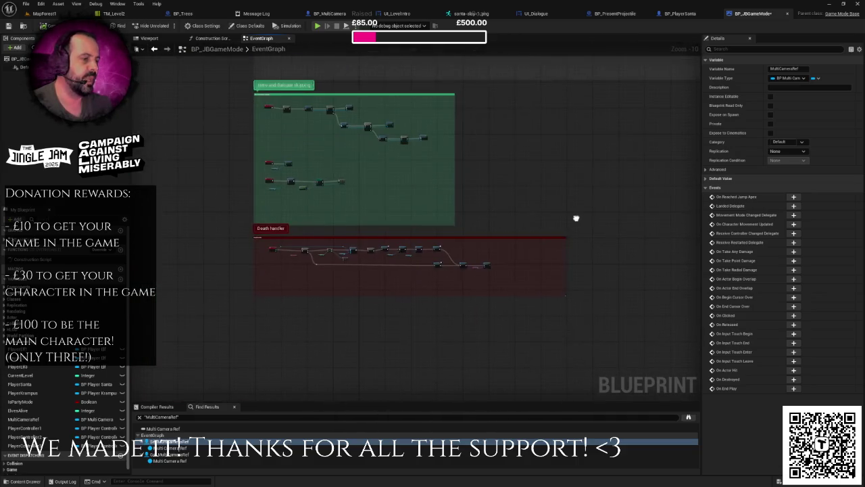
pyautogui.scroll(9, 419, 199)
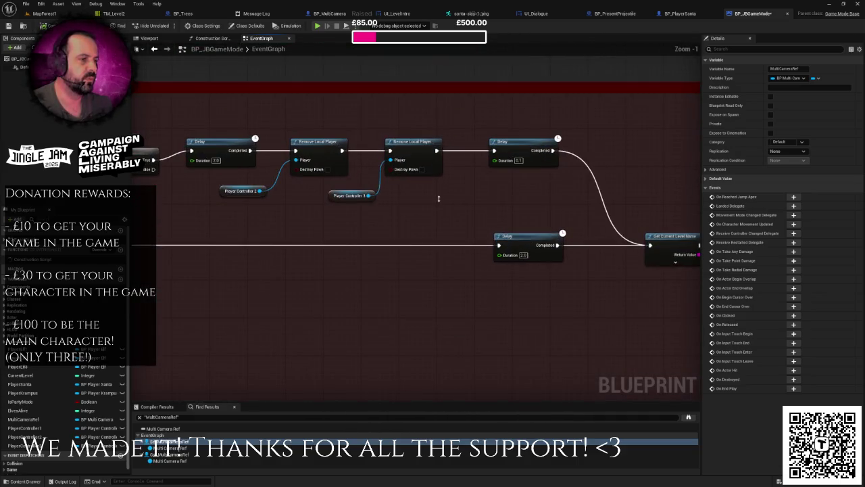
pyautogui.rightClick(438, 198)
pyautogui.click(421, 198)
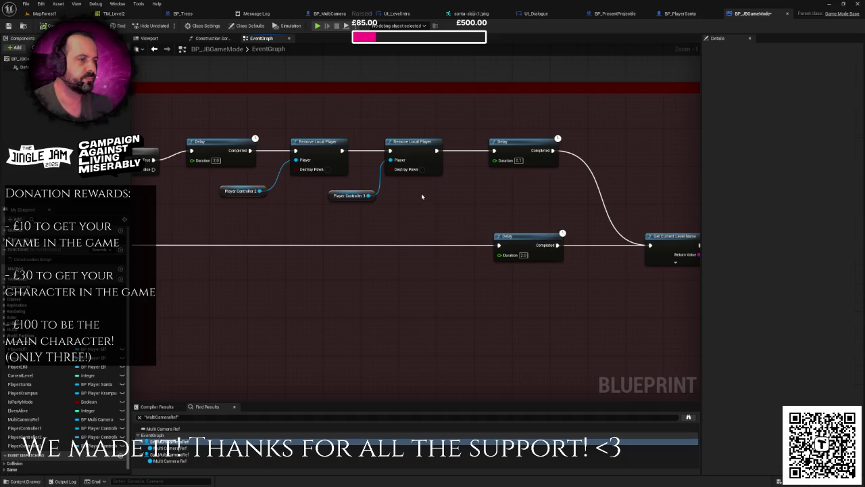
pyautogui.moveTo(409, 209); pyautogui.dragTo(511, 197)
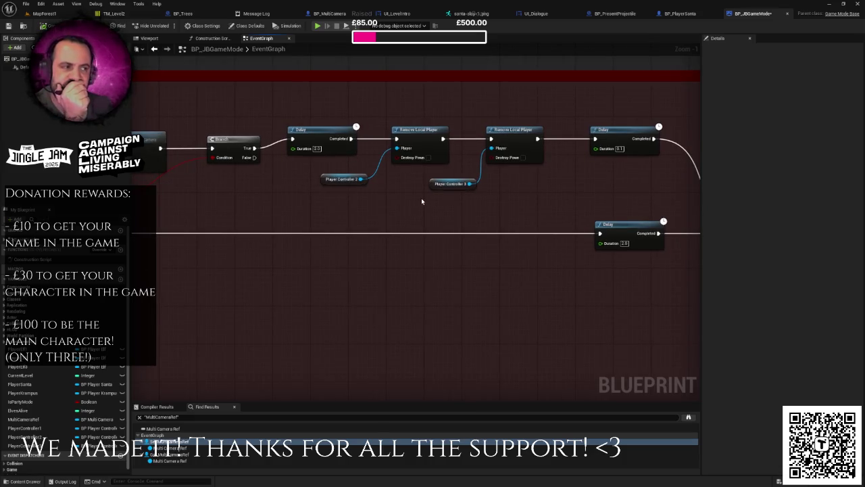
pyautogui.scroll(-1, 422, 201)
pyautogui.scroll(-7, 419, 200)
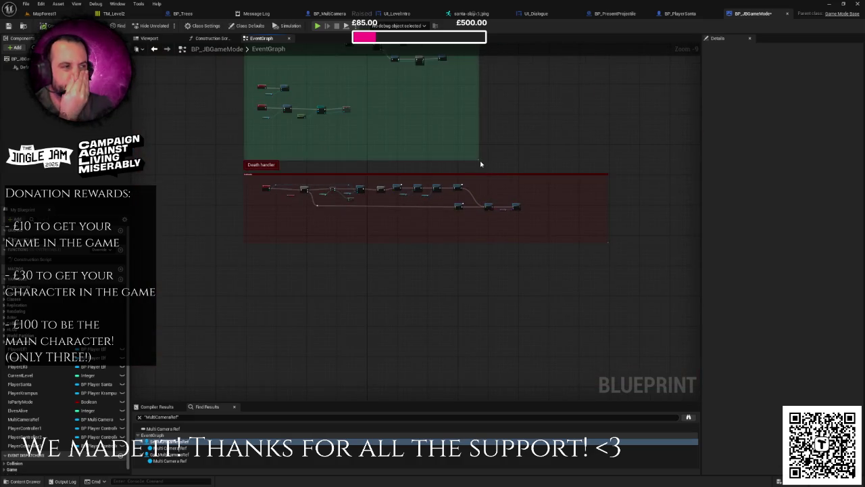
pyautogui.scroll(4, 441, 143)
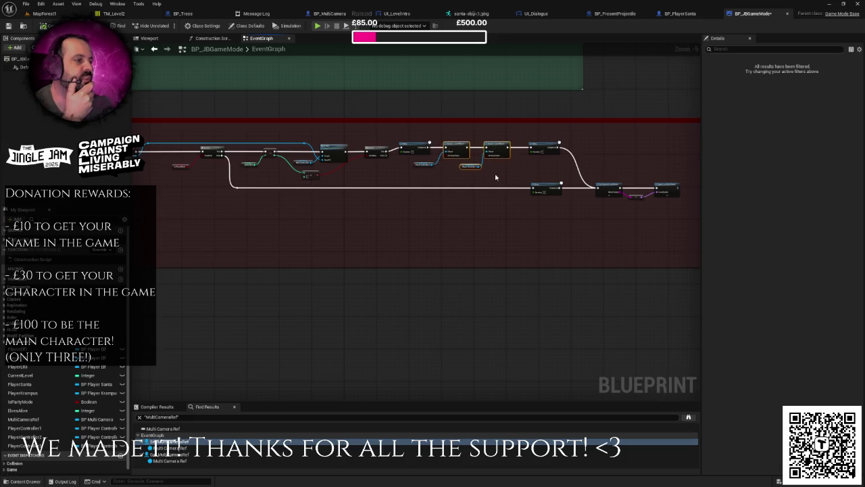
pyautogui.scroll(-5, 503, 177)
pyautogui.scroll(4, 444, 243)
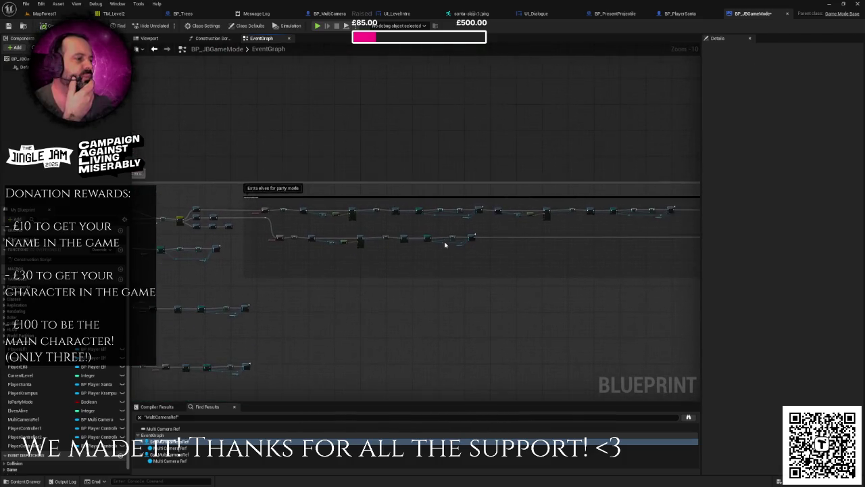
pyautogui.scroll(3, 478, 233)
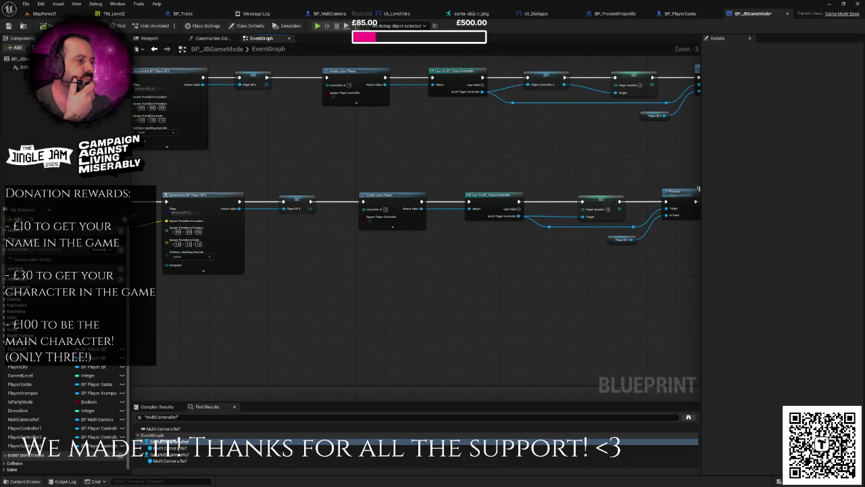
pyautogui.scroll(-1, 507, 240)
pyautogui.moveTo(535, 245)
pyautogui.mouseDown()
pyautogui.moveTo(637, 236)
pyautogui.moveTo(396, 258)
pyautogui.mouseUp()
pyautogui.rightClick(396, 255)
pyautogui.click(386, 254)
pyautogui.moveTo(386, 254)
pyautogui.mouseDown()
pyautogui.moveTo(318, 203)
pyautogui.moveTo(538, 277)
pyautogui.mouseUp()
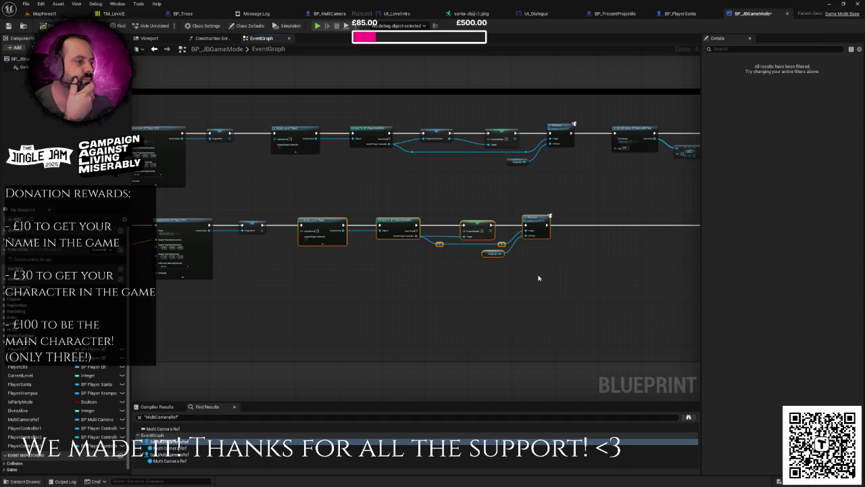
pyautogui.click(539, 277)
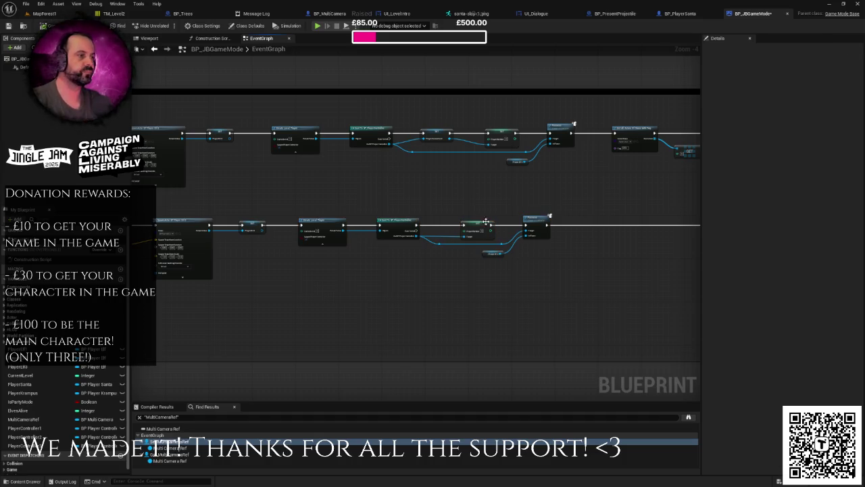
pyautogui.moveTo(512, 182)
pyautogui.mouseDown()
pyautogui.moveTo(365, 178)
pyautogui.moveTo(468, 182)
pyautogui.mouseUp()
pyautogui.moveTo(422, 203); pyautogui.dragTo(489, 219)
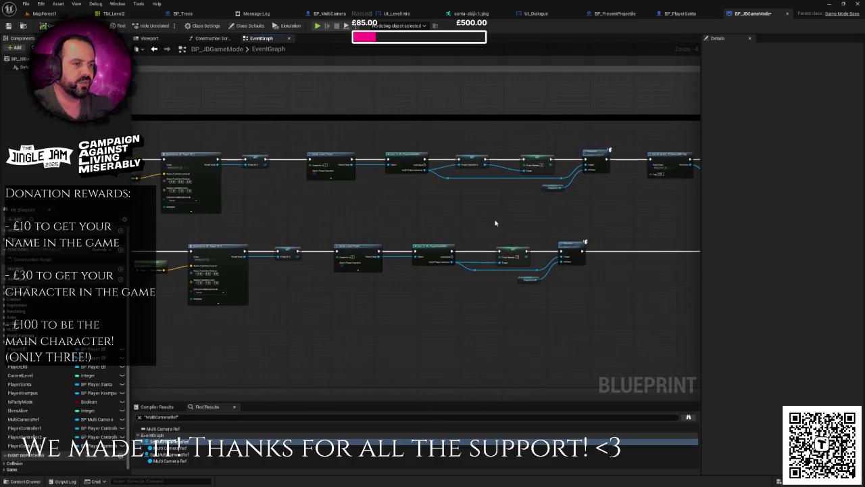
pyautogui.moveTo(432, 192)
pyautogui.mouseDown()
pyautogui.moveTo(656, 213)
pyautogui.moveTo(621, 232)
pyautogui.mouseUp()
pyautogui.moveTo(467, 213); pyautogui.dragTo(392, 217)
pyautogui.scroll(2, 486, 222)
pyautogui.moveTo(558, 240)
pyautogui.mouseDown()
pyautogui.moveTo(363, 243)
pyautogui.moveTo(676, 225)
pyautogui.moveTo(432, 215)
pyautogui.mouseUp()
pyautogui.click(425, 204)
pyautogui.moveTo(532, 245); pyautogui.dragTo(365, 245)
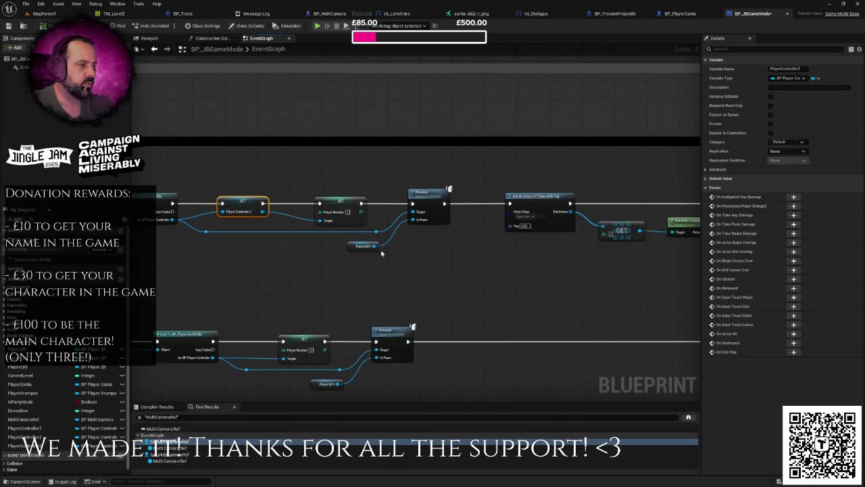
pyautogui.moveTo(474, 235)
pyautogui.mouseDown()
pyautogui.moveTo(284, 241)
pyautogui.moveTo(353, 251)
pyautogui.moveTo(527, 213)
pyautogui.moveTo(277, 246)
pyautogui.moveTo(397, 217)
pyautogui.mouseUp()
pyautogui.moveTo(502, 234)
pyautogui.mouseDown()
pyautogui.moveTo(232, 248)
pyautogui.moveTo(622, 217)
pyautogui.moveTo(581, 197)
pyautogui.moveTo(691, 219)
pyautogui.moveTo(683, 229)
pyautogui.moveTo(701, 247)
pyautogui.mouseUp()
pyautogui.moveTo(610, 251)
pyautogui.mouseDown()
pyautogui.moveTo(331, 254)
pyautogui.moveTo(521, 248)
pyautogui.moveTo(351, 252)
pyautogui.moveTo(437, 255)
pyautogui.mouseUp()
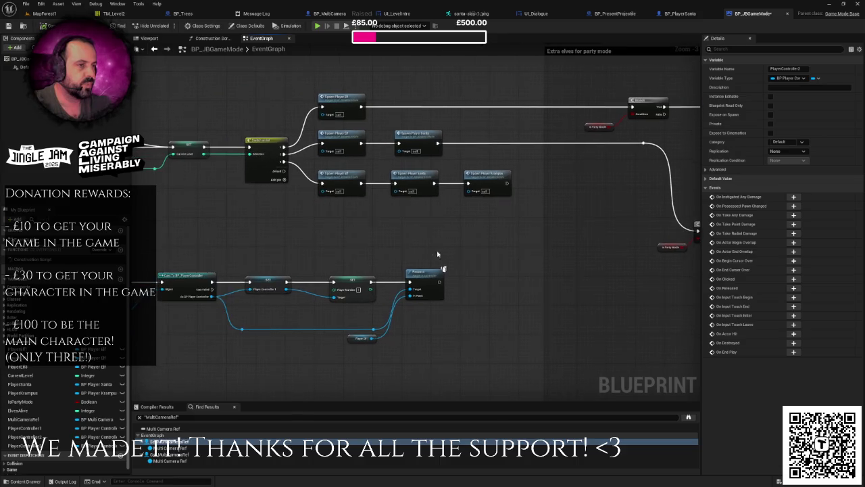
# - Jump to the Spawn Player Elf event definition to view its Cast, SET and Possess nodes
pyautogui.doubleClick(343, 142)
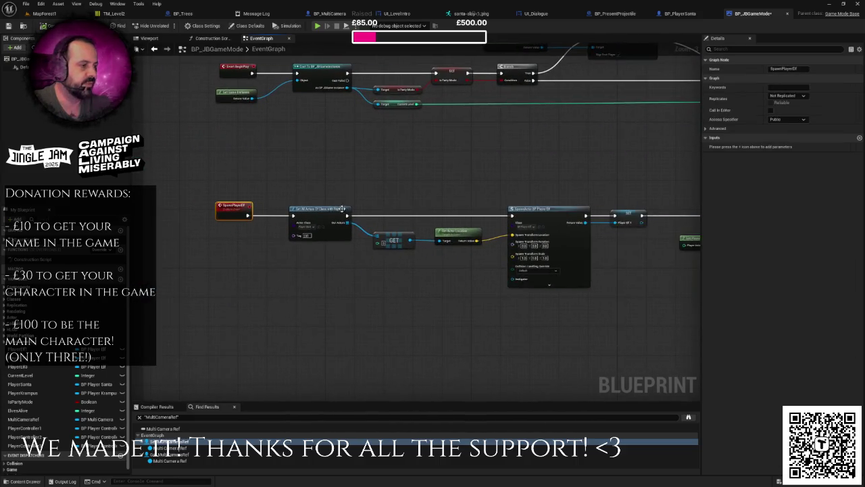
pyautogui.moveTo(387, 215)
pyautogui.mouseDown()
pyautogui.moveTo(486, 215)
pyautogui.moveTo(476, 227)
pyautogui.mouseUp()
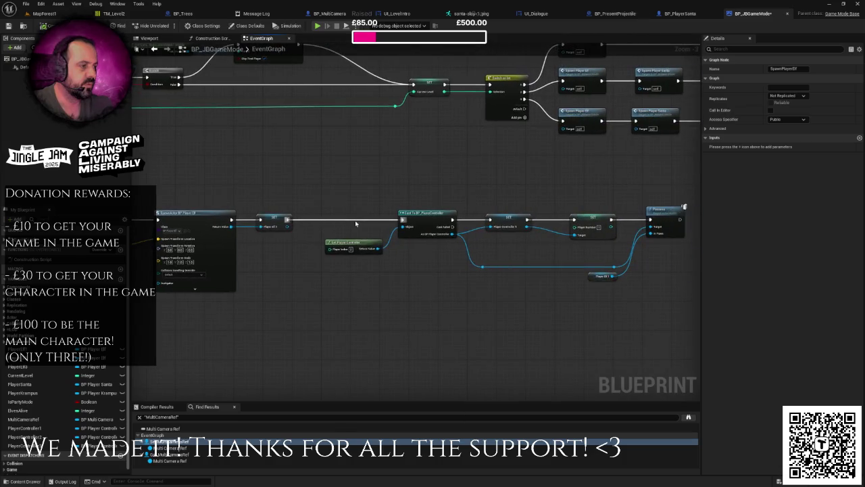
pyautogui.scroll(-3, 511, 219)
pyautogui.scroll(2, 483, 226)
pyautogui.moveTo(499, 225); pyautogui.dragTo(483, 226)
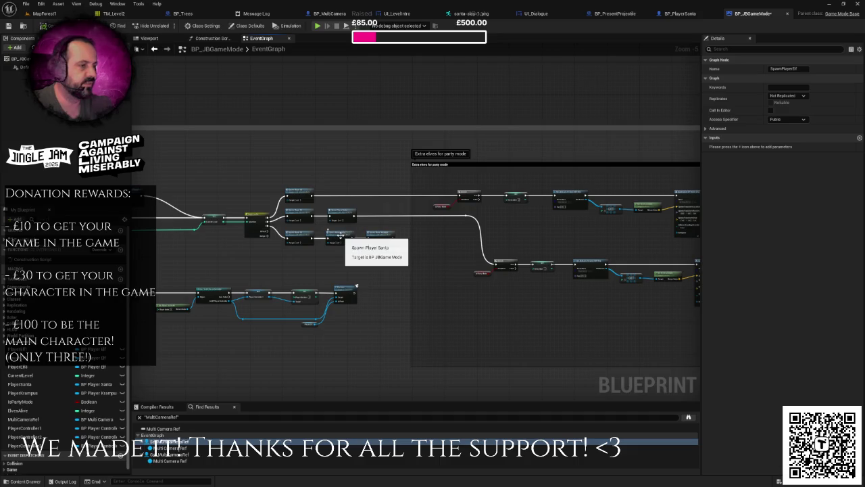
# - Open the Spawn Player Santa definition and drop the PlayerController2 variable into its graph
pyautogui.doubleClick(352, 239)
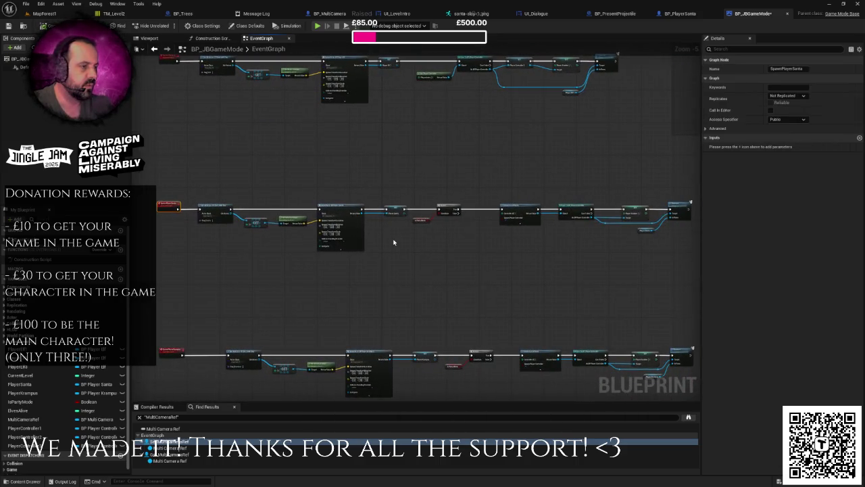
pyautogui.scroll(2, 417, 233)
pyautogui.moveTo(207, 242)
pyautogui.mouseDown()
pyautogui.moveTo(286, 338)
pyautogui.moveTo(312, 279)
pyautogui.moveTo(297, 165)
pyautogui.mouseUp()
pyautogui.moveTo(391, 188)
pyautogui.mouseDown()
pyautogui.moveTo(405, 234)
pyautogui.moveTo(620, 209)
pyautogui.moveTo(411, 195)
pyautogui.mouseUp()
pyautogui.rightClick(407, 223)
pyautogui.click(412, 210)
pyautogui.scroll(2, 383, 217)
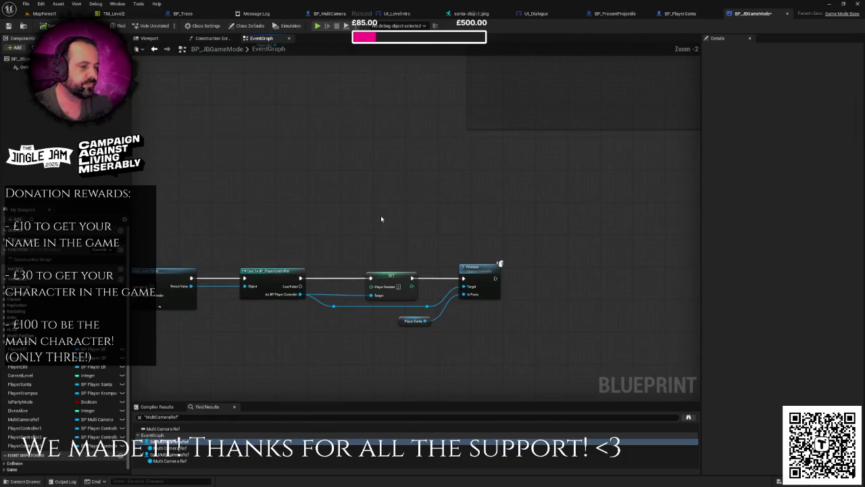
pyautogui.scroll(-1, 44, 400)
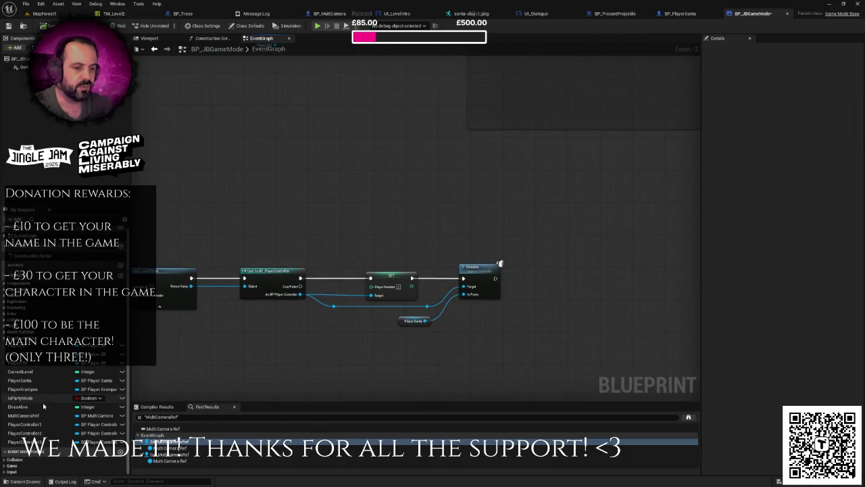
pyautogui.click(41, 432)
pyautogui.moveTo(40, 433)
pyautogui.mouseDown()
pyautogui.moveTo(385, 217)
pyautogui.moveTo(369, 191)
pyautogui.mouseUp()
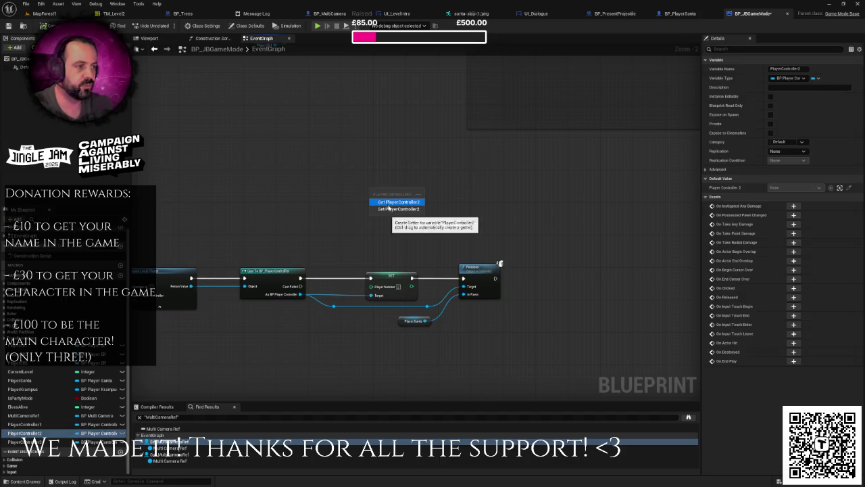
# - Place a Set PlayerController2 node in the Santa chain and feed it the cast controller
pyautogui.click(391, 208)
pyautogui.moveTo(425, 223); pyautogui.dragTo(398, 183)
pyautogui.moveTo(314, 232)
pyautogui.mouseDown()
pyautogui.moveTo(385, 340)
pyautogui.moveTo(386, 359)
pyautogui.moveTo(361, 202)
pyautogui.moveTo(540, 302)
pyautogui.mouseUp()
pyautogui.moveTo(401, 228)
pyautogui.mouseDown()
pyautogui.moveTo(445, 224)
pyautogui.moveTo(516, 292)
pyautogui.moveTo(561, 385)
pyautogui.moveTo(440, 244)
pyautogui.mouseUp()
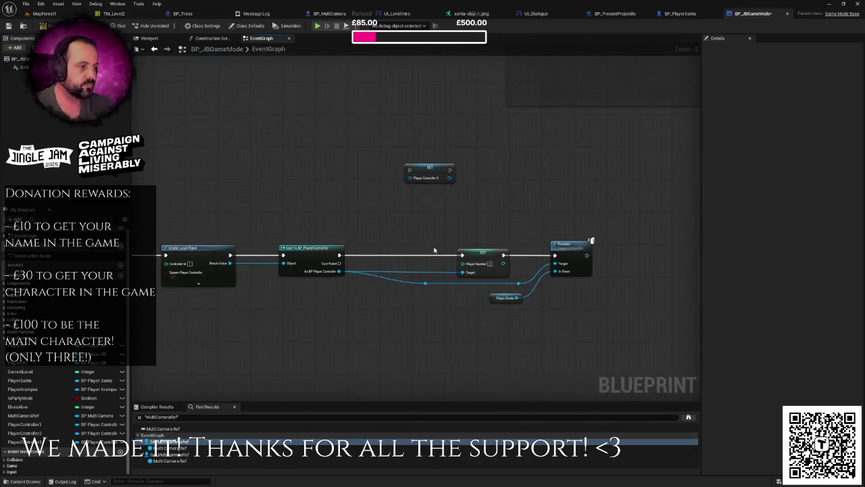
pyautogui.moveTo(425, 284)
pyautogui.mouseDown()
pyautogui.moveTo(426, 306)
pyautogui.moveTo(380, 302)
pyautogui.mouseUp()
pyautogui.moveTo(426, 169)
pyautogui.mouseDown()
pyautogui.moveTo(414, 246)
pyautogui.moveTo(402, 254)
pyautogui.mouseUp()
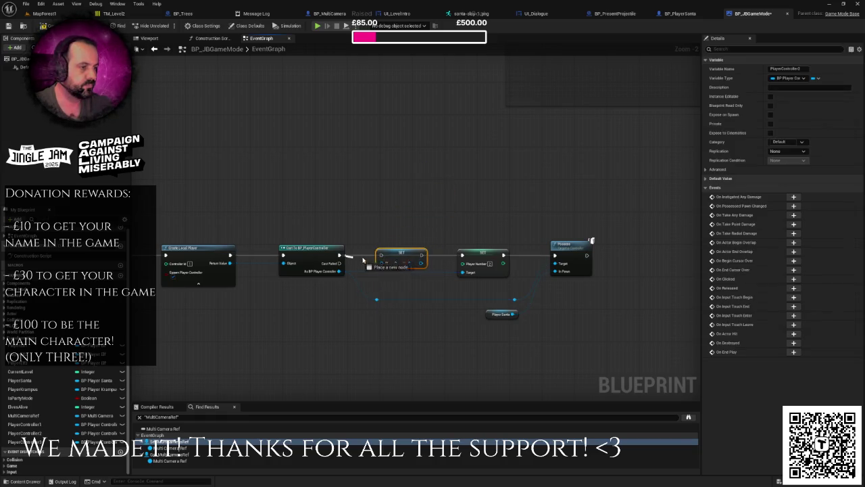
pyautogui.moveTo(339, 271)
pyautogui.mouseDown()
pyautogui.moveTo(382, 263)
pyautogui.moveTo(483, 305)
pyautogui.moveTo(462, 255)
pyautogui.mouseUp()
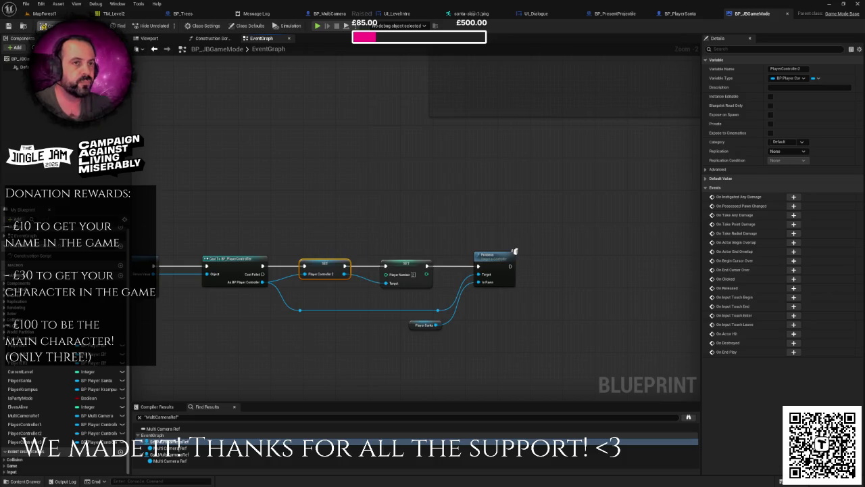
pyautogui.scroll(-2, 284, 170)
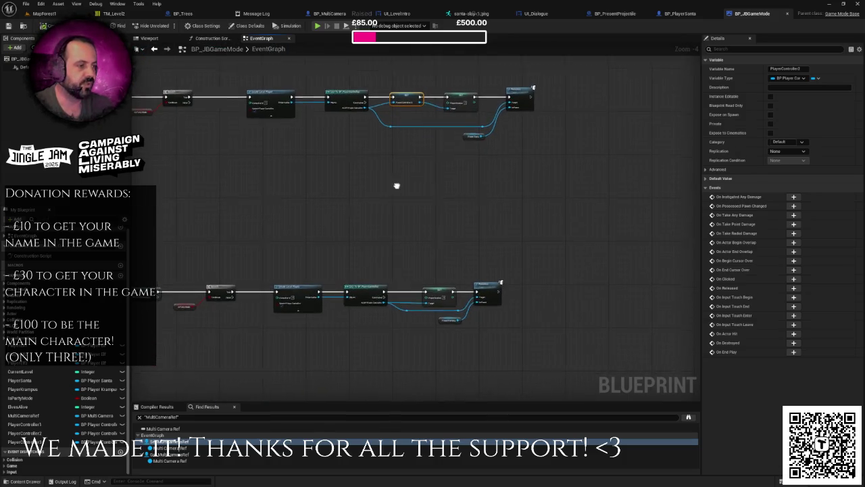
# - Drop a PlayerController3 setter into the Krampus spawn row and shift its nodes right for room
pyautogui.moveTo(487, 185); pyautogui.dragTo(441, 109)
pyautogui.moveTo(24, 442)
pyautogui.mouseDown()
pyautogui.moveTo(207, 353)
pyautogui.moveTo(358, 174)
pyautogui.mouseUp()
pyautogui.scroll(2, 400, 198)
pyautogui.moveTo(398, 231); pyautogui.dragTo(459, 230)
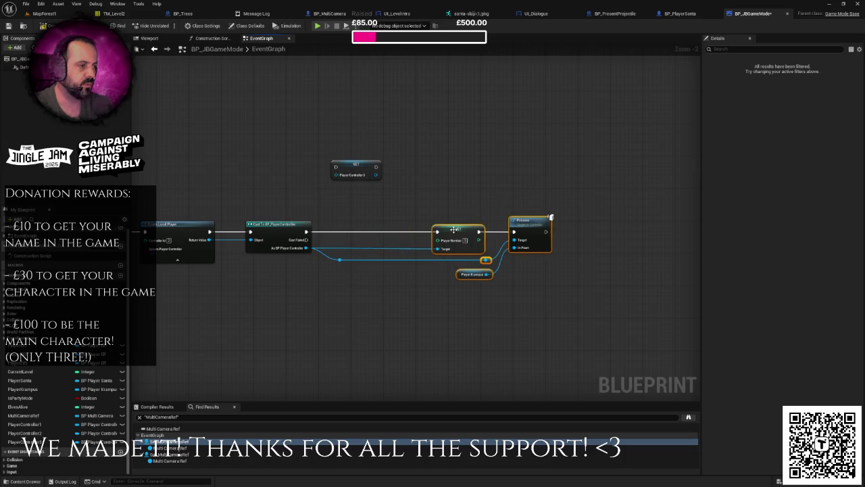
pyautogui.scroll(2, 458, 230)
pyautogui.click(332, 259)
pyautogui.keyDown('ctrl'); pyautogui.click(511, 276); pyautogui.keyUp('ctrl')
pyautogui.keyDown('ctrl'); pyautogui.click(527, 259); pyautogui.keyUp('ctrl')
pyautogui.moveTo(507, 279); pyautogui.dragTo(506, 309)
# - Wire the PlayerController3 setter between the Cast and Set Player Number, fed by the cast controller
pyautogui.moveTo(355, 134); pyautogui.dragTo(365, 218)
pyautogui.moveTo(289, 223); pyautogui.dragTo(338, 224)
pyautogui.moveTo(393, 222)
pyautogui.mouseDown()
pyautogui.moveTo(458, 235)
pyautogui.moveTo(463, 224)
pyautogui.moveTo(464, 245)
pyautogui.mouseUp()
pyautogui.moveTo(340, 233); pyautogui.dragTo(289, 244)
# - Review the finished Krampus chain and select its PlayerController3 setter
pyautogui.scroll(-1, 395, 194)
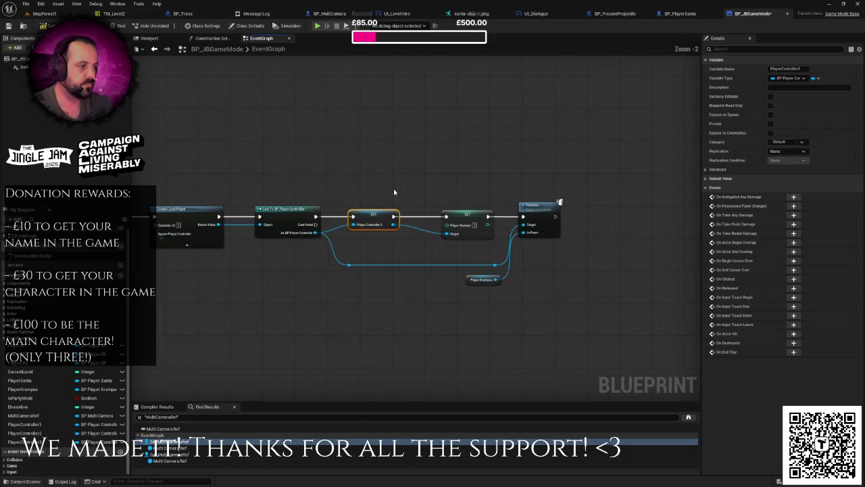
pyautogui.scroll(-1, 328, 240)
pyautogui.moveTo(339, 233); pyautogui.dragTo(357, 207)
pyautogui.rightClick(357, 207)
pyautogui.press('Escape')
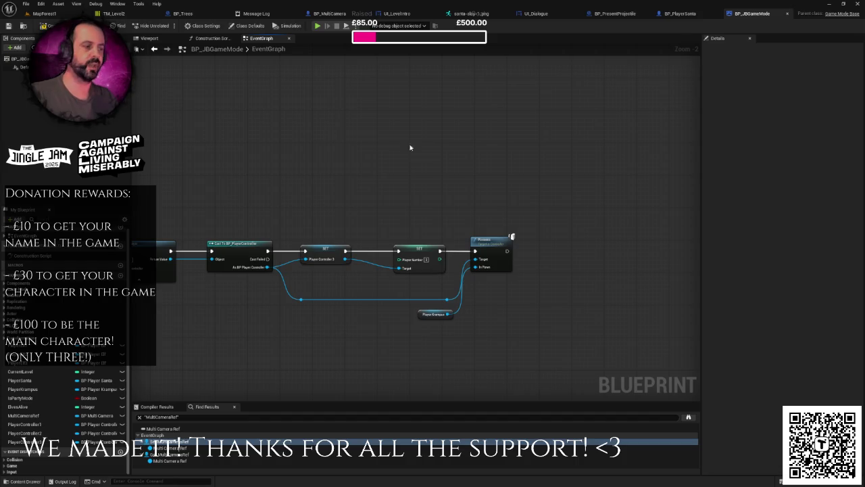
pyautogui.rightClick(408, 180)
pyautogui.press('Escape')
pyautogui.scroll(-1, 388, 149)
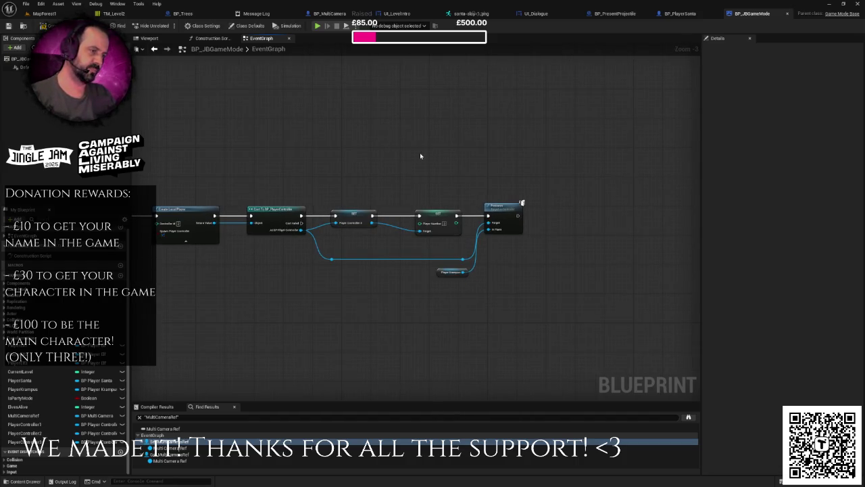
pyautogui.moveTo(405, 154); pyautogui.dragTo(365, 193)
pyautogui.click(332, 286)
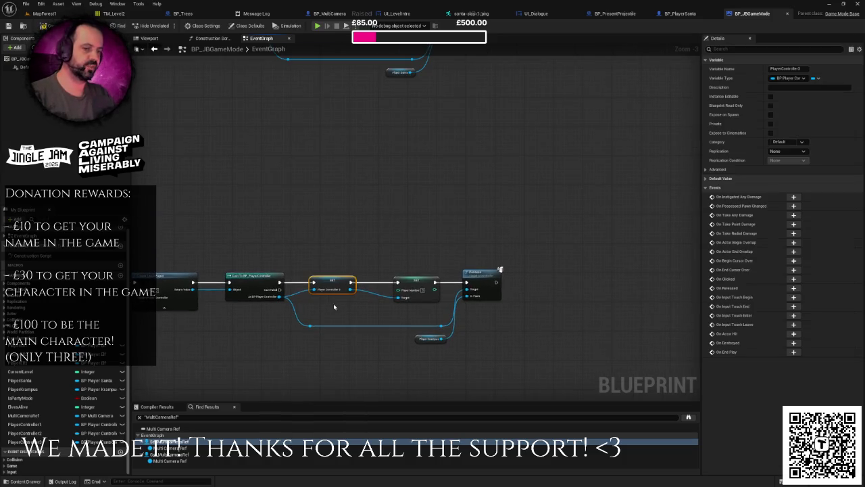
pyautogui.scroll(-1, 433, 227)
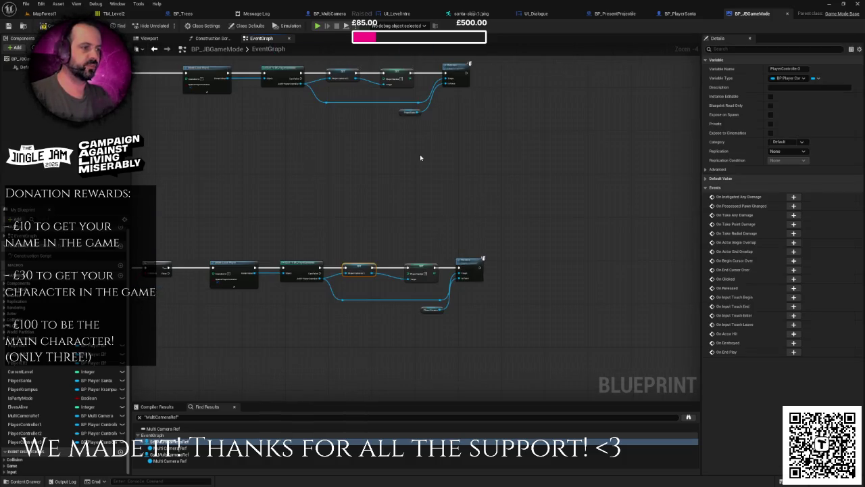
pyautogui.scroll(-4, 420, 157)
pyautogui.scroll(5, 438, 272)
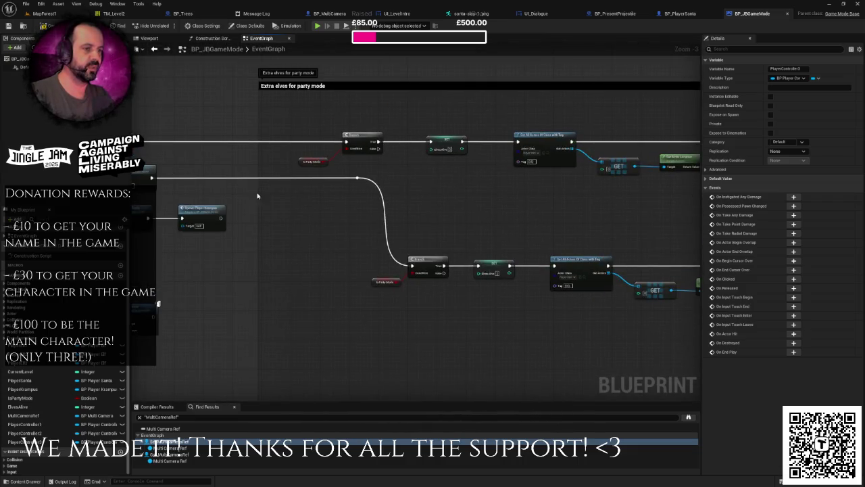
# - Go to the party-mode elf spawn chain and shift its SET, Possess and elf nodes right
pyautogui.moveTo(248, 194); pyautogui.dragTo(410, 198)
pyautogui.doubleClick(292, 177)
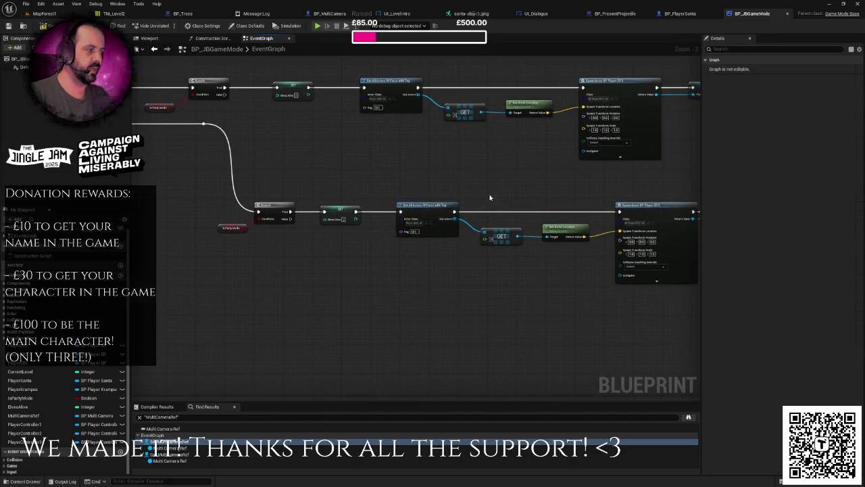
pyautogui.moveTo(490, 197); pyautogui.dragTo(316, 225)
pyautogui.moveTo(482, 226); pyautogui.dragTo(64, 236)
pyautogui.moveTo(375, 199); pyautogui.dragTo(443, 264)
pyautogui.moveTo(446, 226); pyautogui.dragTo(541, 226)
pyautogui.click(345, 251)
pyautogui.moveTo(407, 271); pyautogui.dragTo(369, 269)
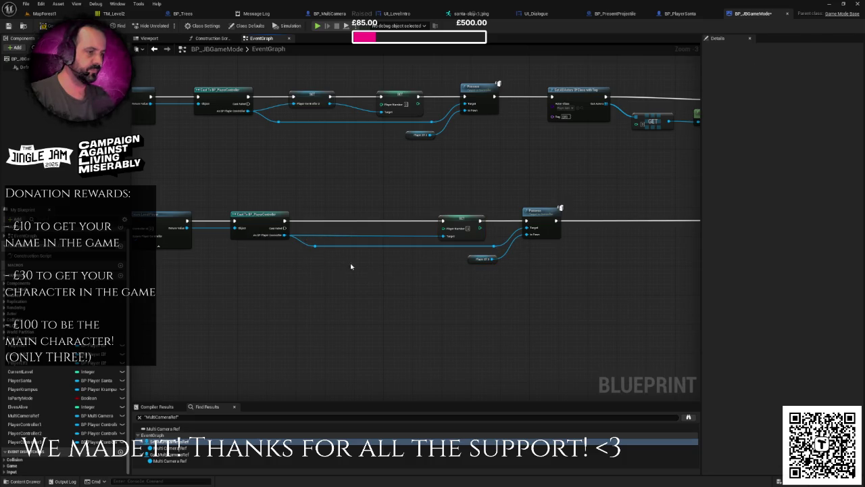
pyautogui.moveTo(315, 246); pyautogui.dragTo(312, 265)
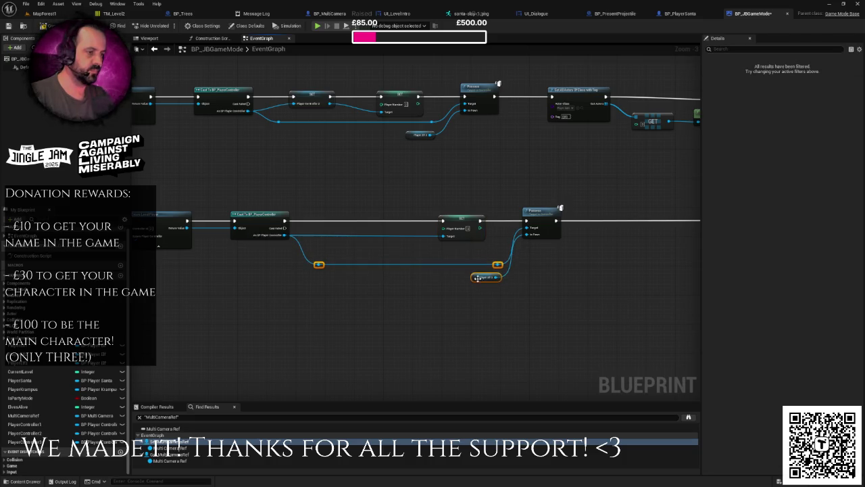
pyautogui.scroll(1, 377, 270)
pyautogui.scroll(2, 377, 269)
# - Add a Set PlayerController3 node after the Cast, wire its exec and controller pins, and return to MapForest1
pyautogui.moveTo(27, 442)
pyautogui.mouseDown()
pyautogui.moveTo(335, 223)
pyautogui.moveTo(336, 196)
pyautogui.mouseUp()
pyautogui.click(338, 215)
pyautogui.moveTo(240, 199); pyautogui.dragTo(324, 199)
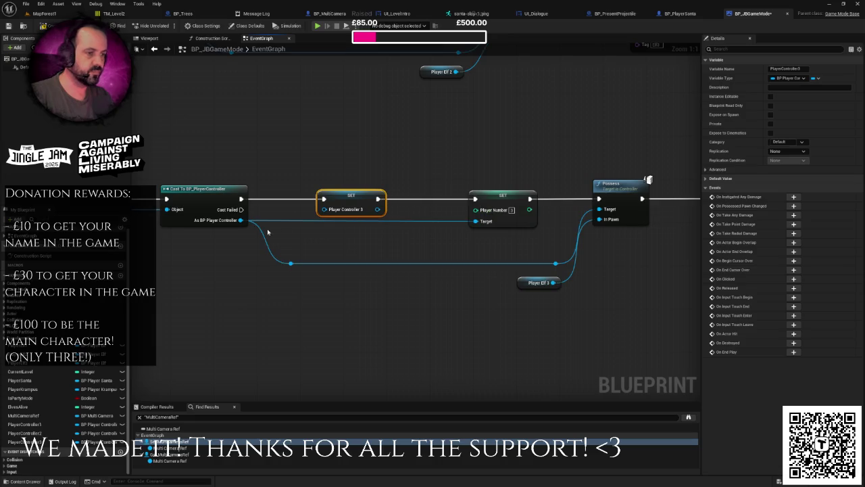
pyautogui.moveTo(240, 220)
pyautogui.mouseDown()
pyautogui.moveTo(325, 209)
pyautogui.moveTo(490, 228)
pyautogui.moveTo(476, 221)
pyautogui.mouseUp()
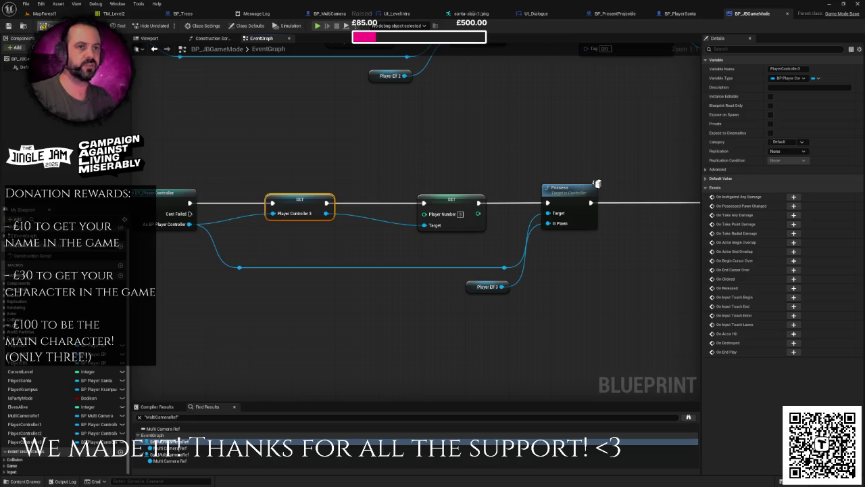
pyautogui.click(53, 15)
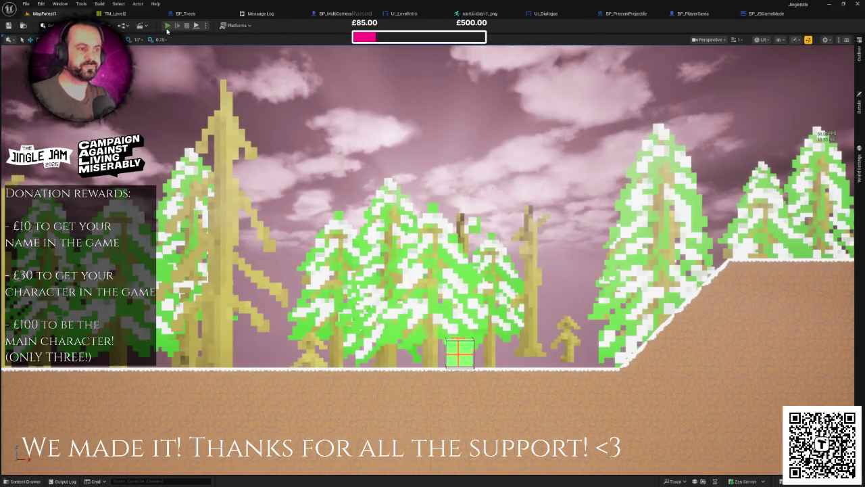
# - Play-test MapForest1, running the elf right through the forest, then end the session with Esc
pyautogui.click(168, 25)
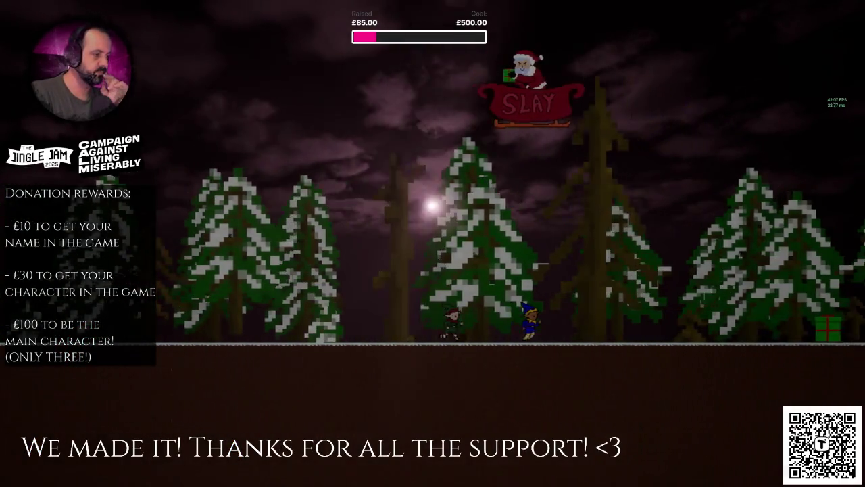
pyautogui.press('Right')
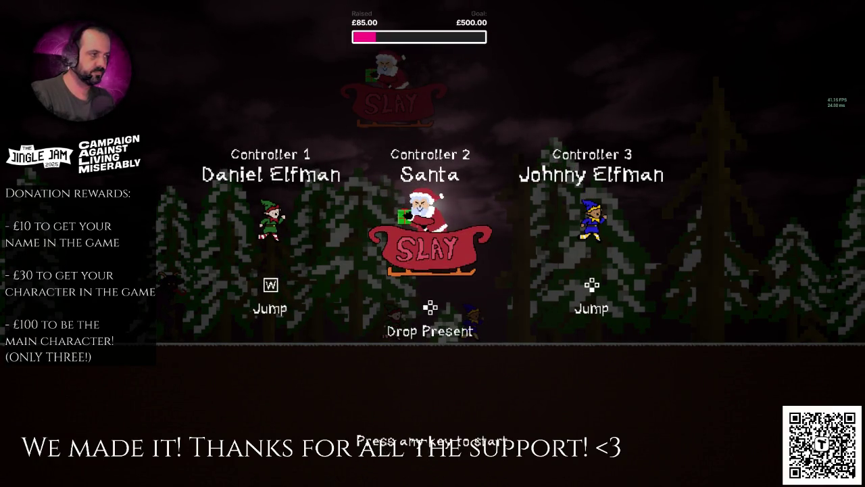
pyautogui.press('w')
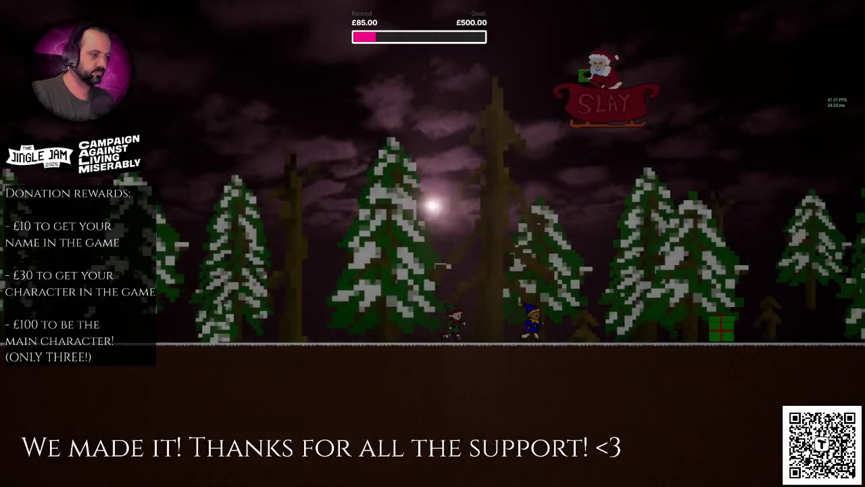
pyautogui.press('d')
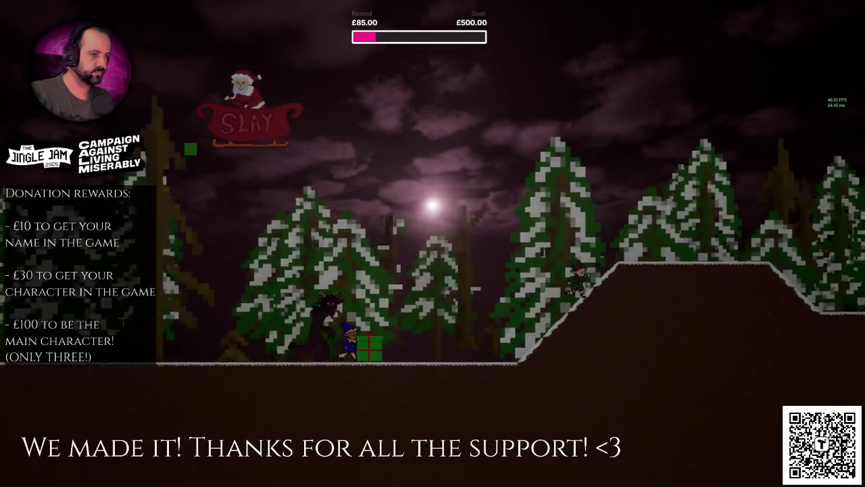
pyautogui.press('d')
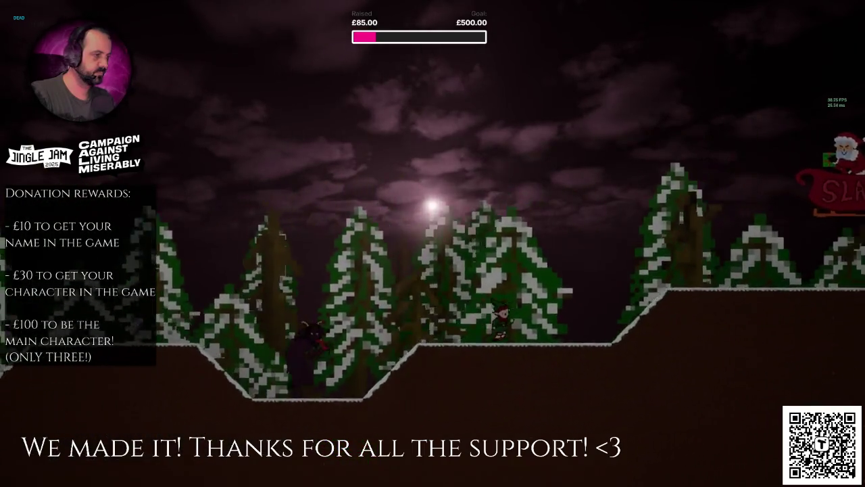
pyautogui.press('d')
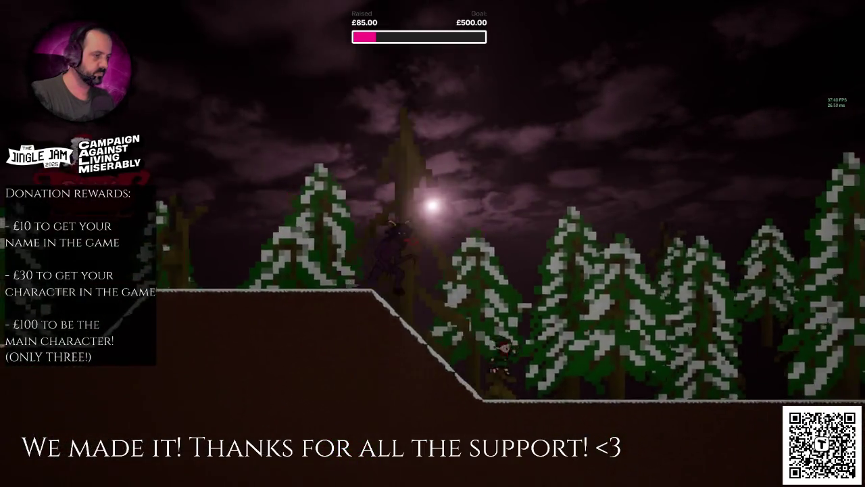
pyautogui.press('d')
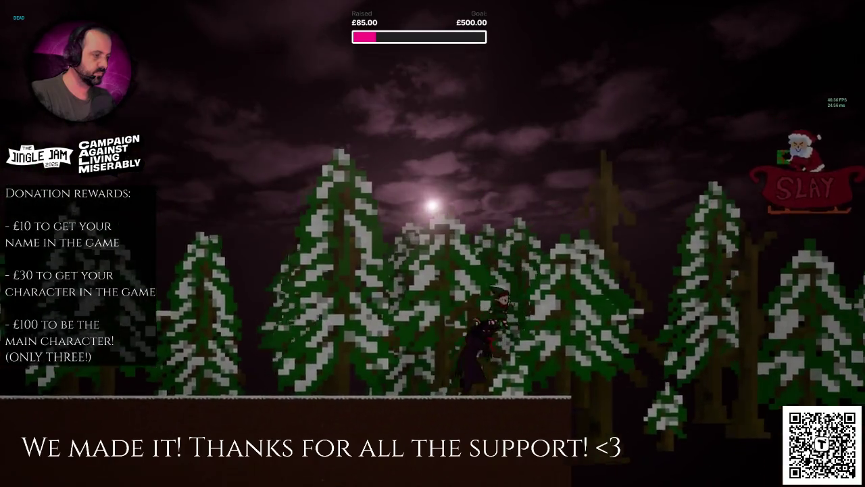
pyautogui.press('Escape')
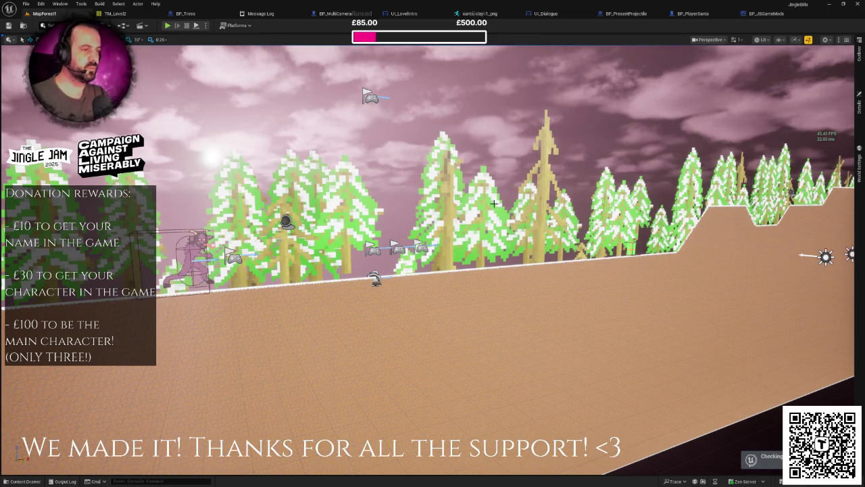
# - Submit the changelist described 'Fixed player controller issue', then select the Santa character in the level
pyautogui.write('Fixed player controller issues')
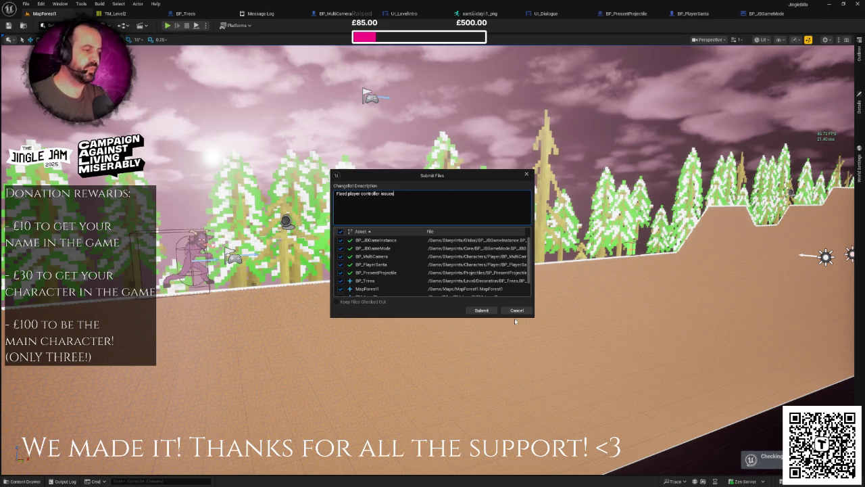
pyautogui.click(483, 310)
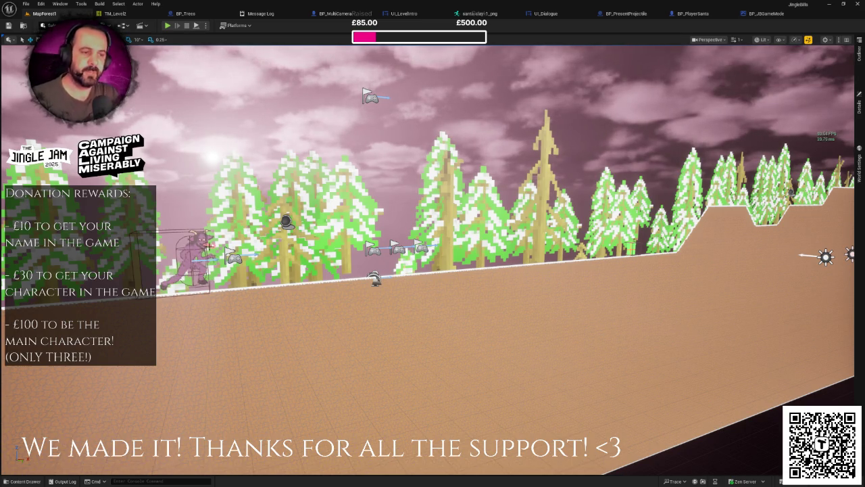
pyautogui.click(196, 261)
# - Create a new folder named Effect in the top-level Content folder
pyautogui.press('f')
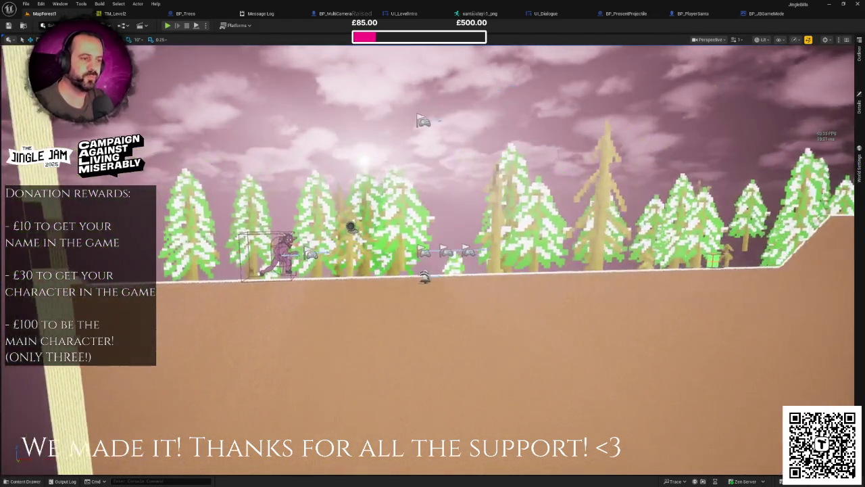
pyautogui.hotkey('ctrl', 'space')
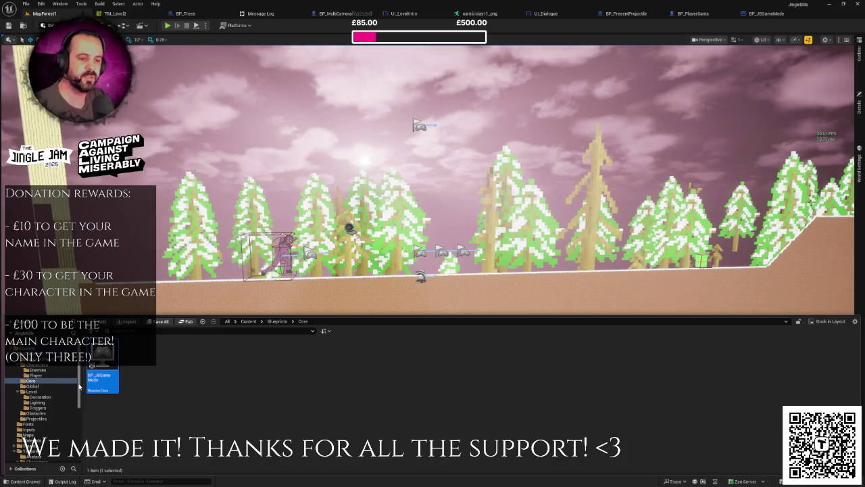
pyautogui.click(68, 381)
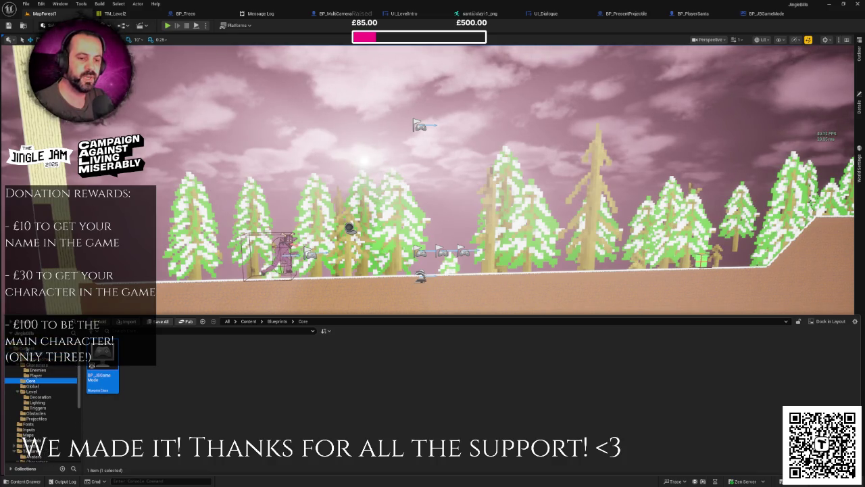
pyautogui.click(29, 348)
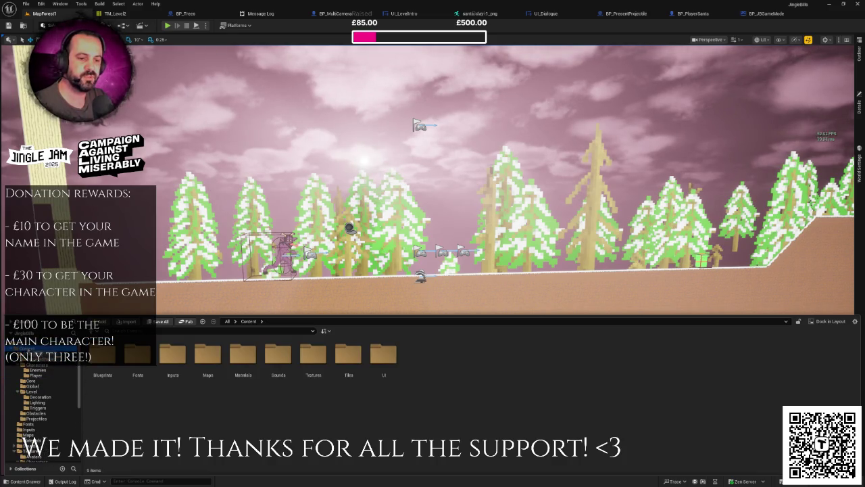
pyautogui.rightClick(423, 389)
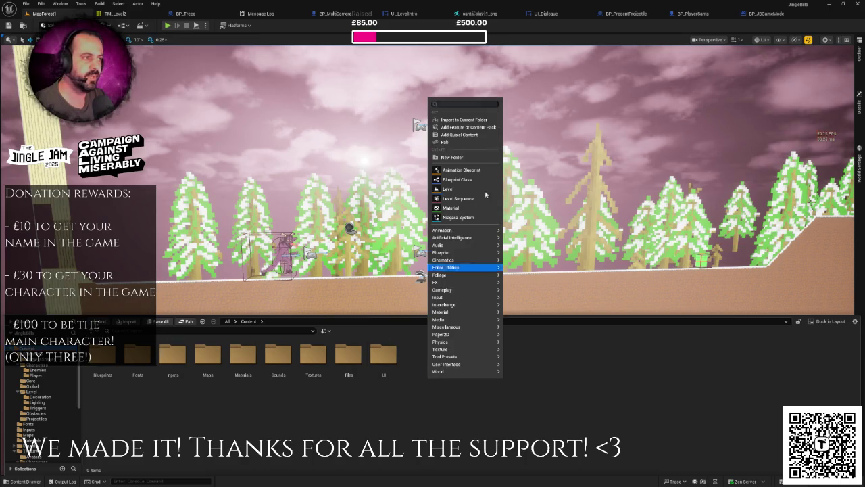
pyautogui.click(473, 158)
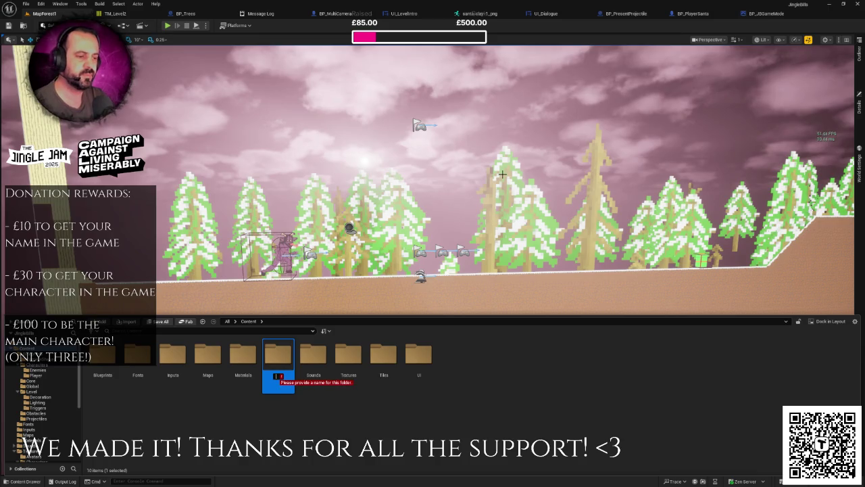
pyautogui.write('Effect')
pyautogui.press('Return')
pyautogui.press('Return')
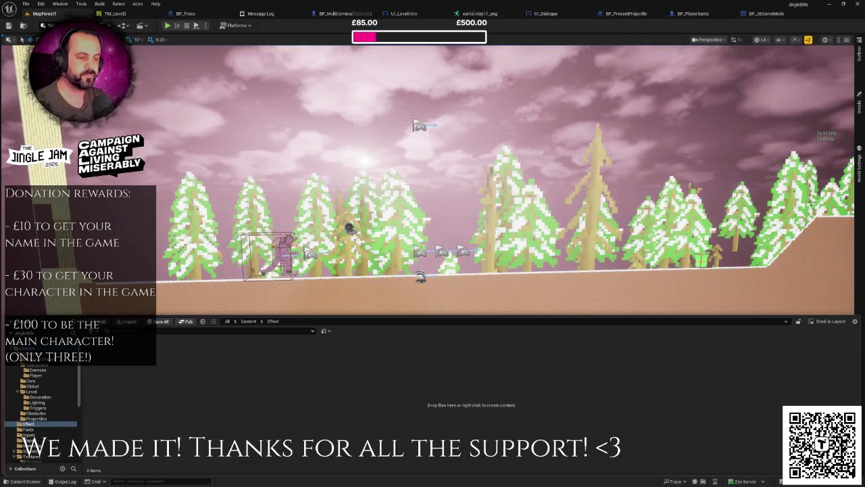
# - Inside Effect, start creating a new Niagara emitter from the FX menu
pyautogui.rightClick(205, 362)
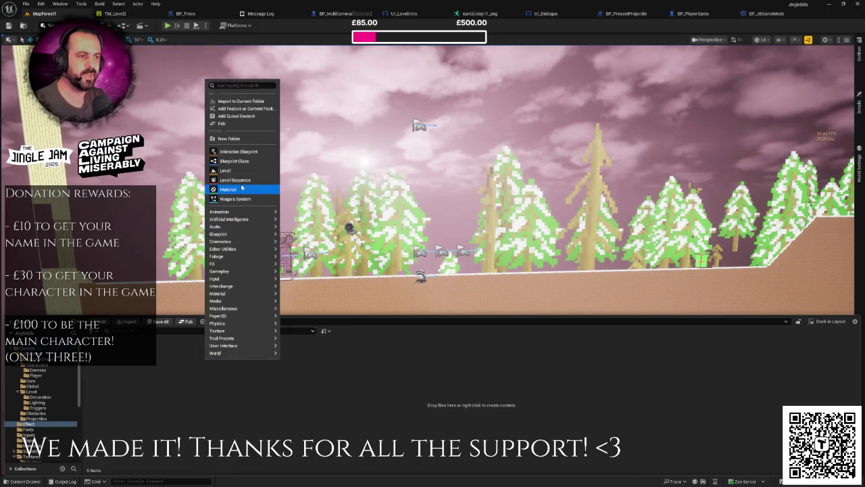
pyautogui.moveTo(244, 272)
pyautogui.moveTo(254, 302)
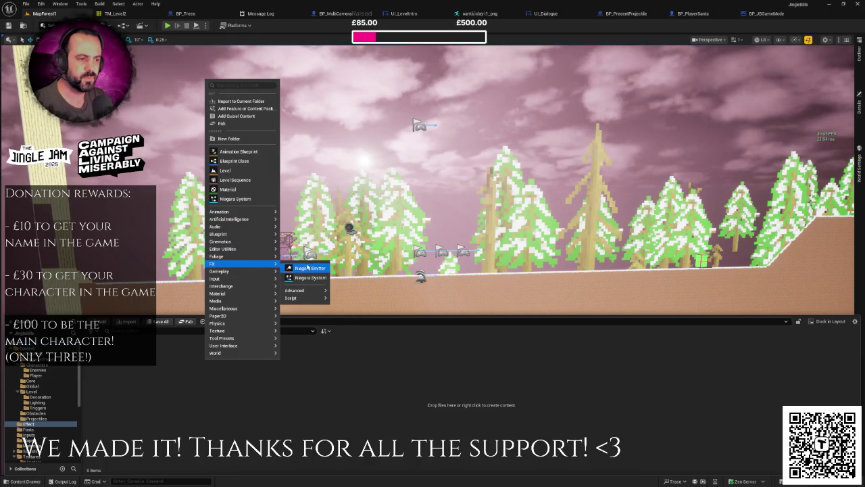
pyautogui.click(312, 269)
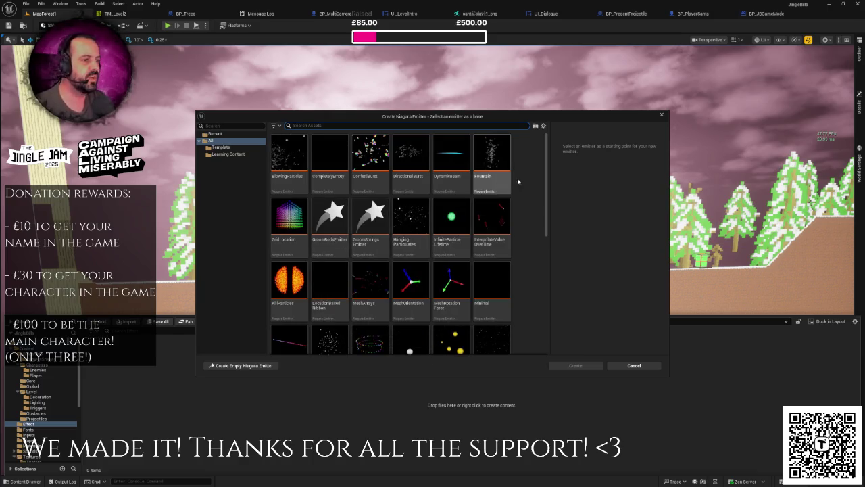
# - Create the emitter from the OmnidirectionalBurst template and name it NE_Blood
pyautogui.moveTo(548, 182); pyautogui.dragTo(549, 266)
pyautogui.scroll(3, 340, 270)
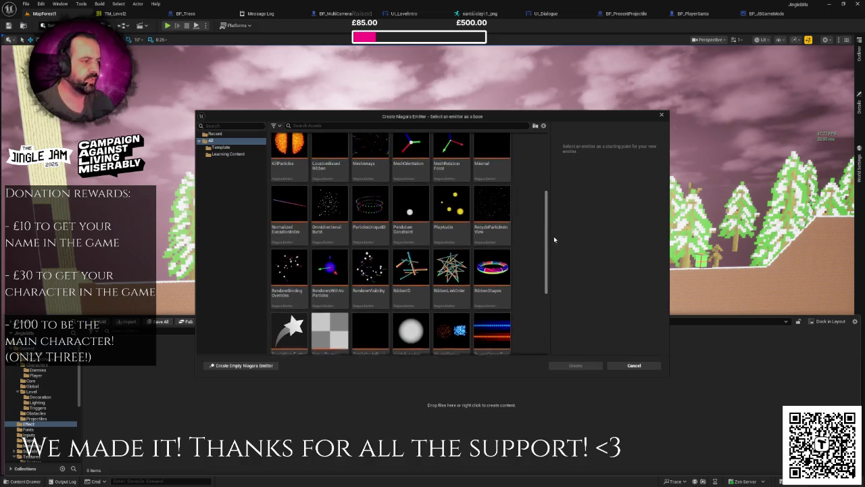
pyautogui.click(340, 270)
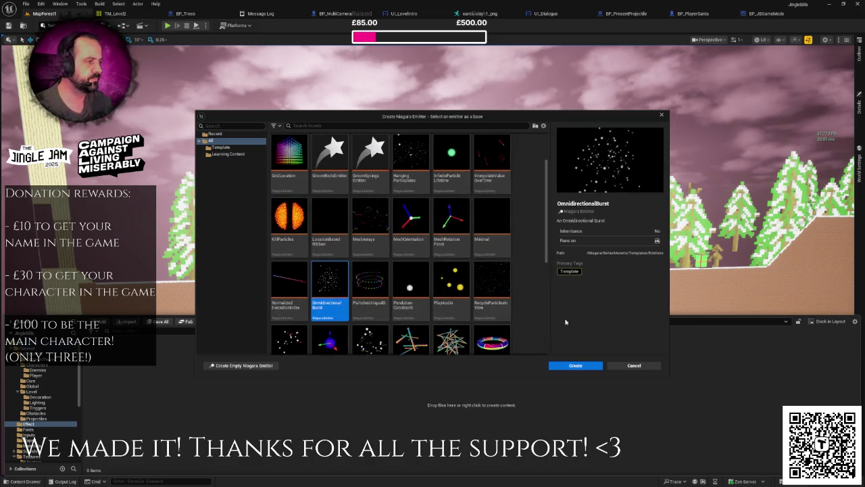
pyautogui.click(576, 366)
pyautogui.write('NE_Blood')
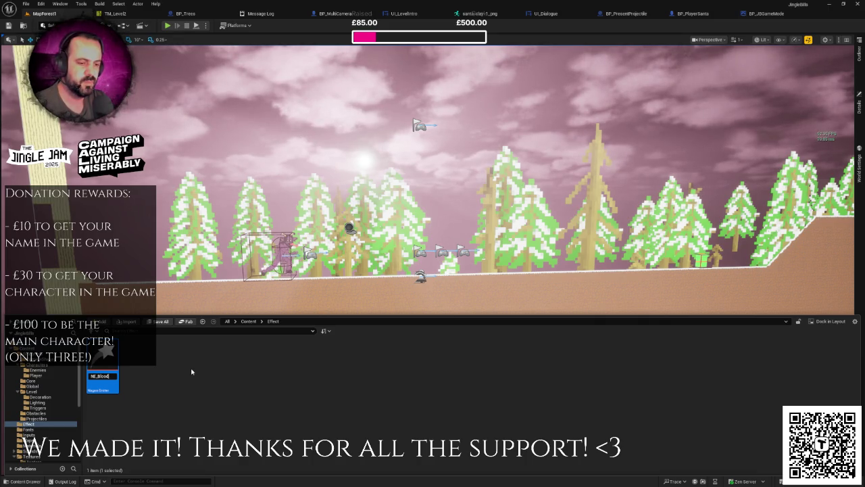
pyautogui.press('Return')
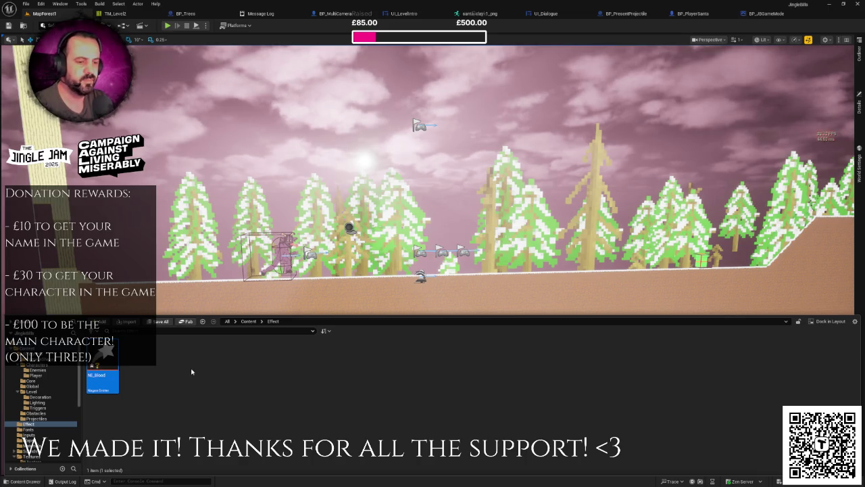
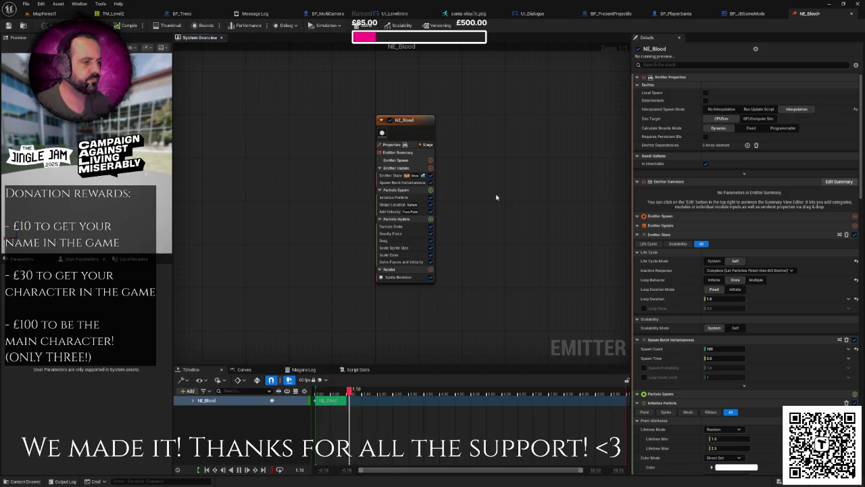
# - Assign DefaultLitSpriteMaterial to the NE_Blood Sprite Renderer
pyautogui.click(399, 277)
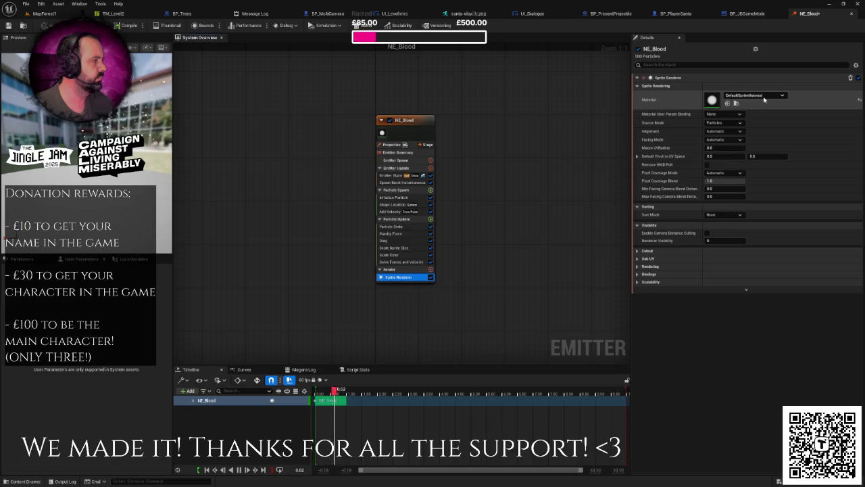
pyautogui.click(761, 96)
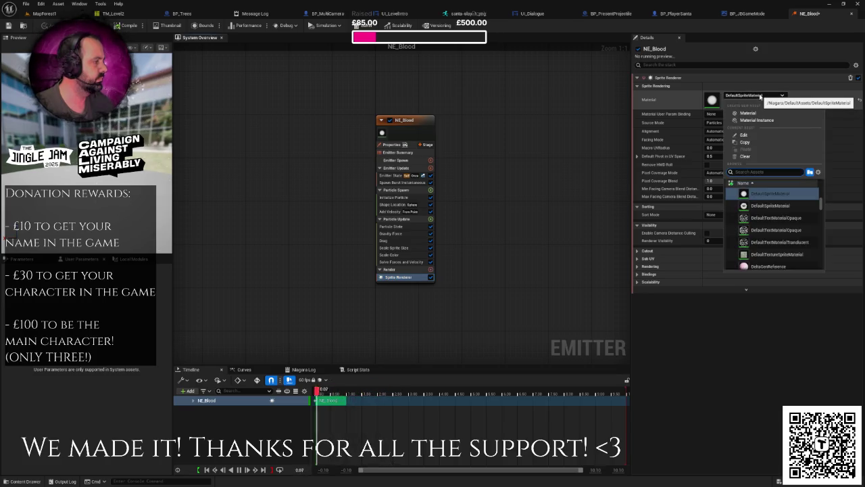
pyautogui.write('default')
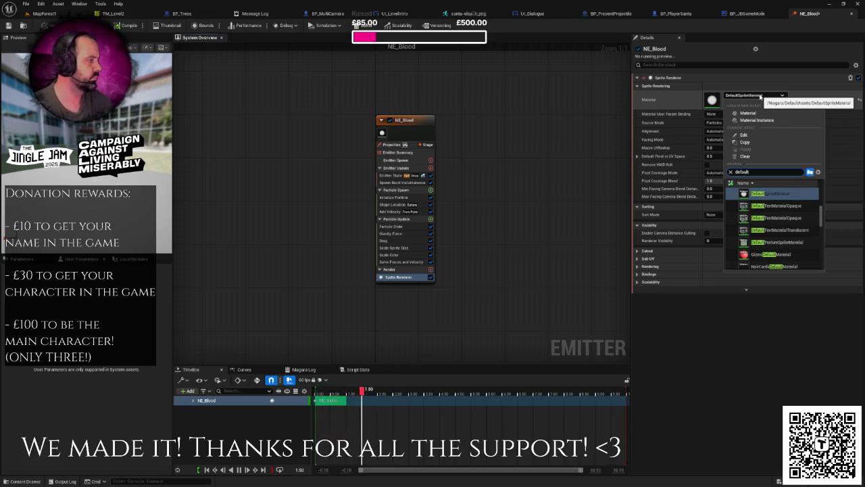
pyautogui.write('l')
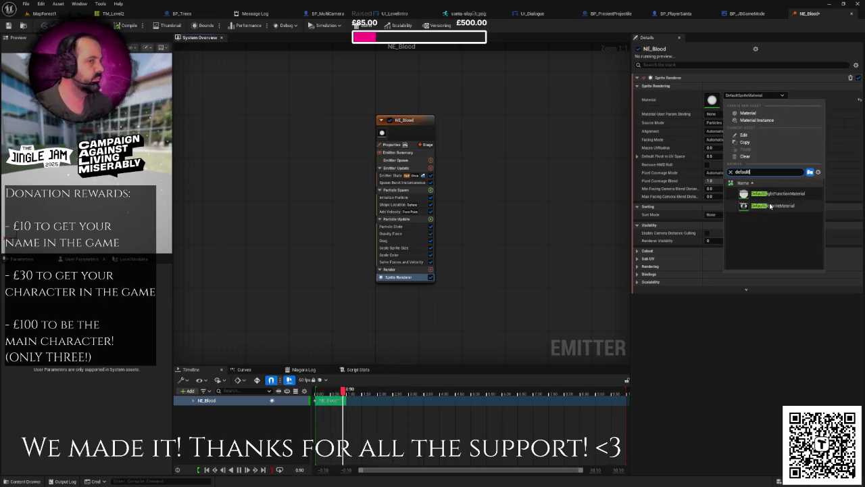
pyautogui.click(771, 205)
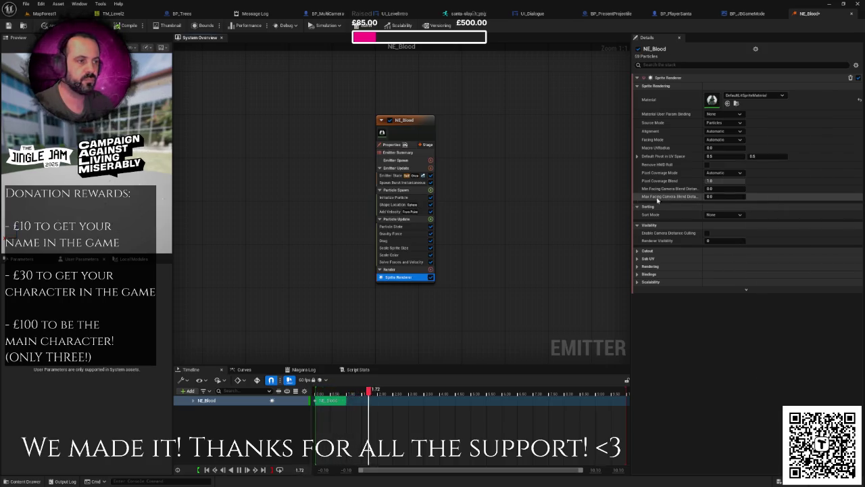
# - Save the NE_Blood emitter and inspect its Scale Color module
pyautogui.moveTo(121, 102); pyautogui.dragTo(101, 102)
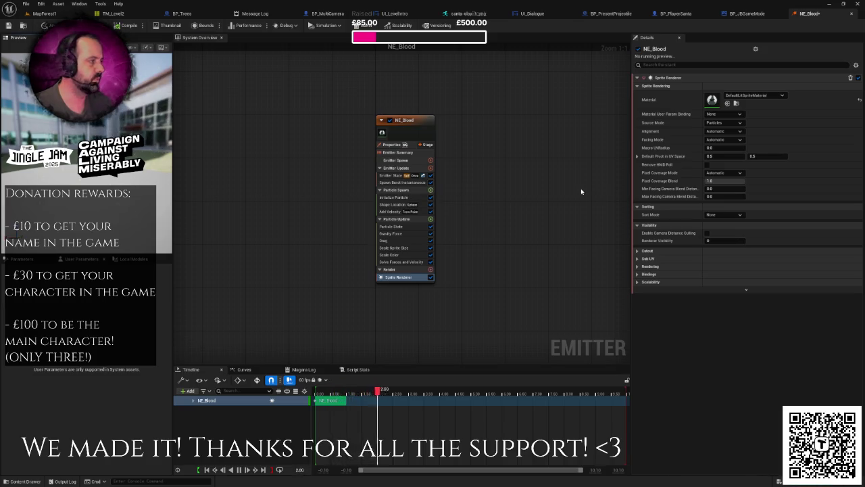
pyautogui.hotkey('ctrl', 's')
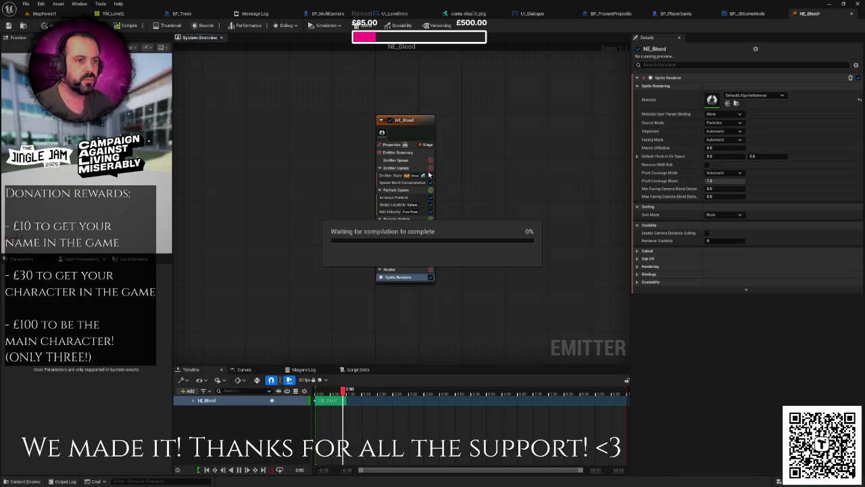
pyautogui.moveTo(138, 154)
pyautogui.mouseDown()
pyautogui.moveTo(156, 154)
pyautogui.moveTo(112, 154)
pyautogui.mouseUp()
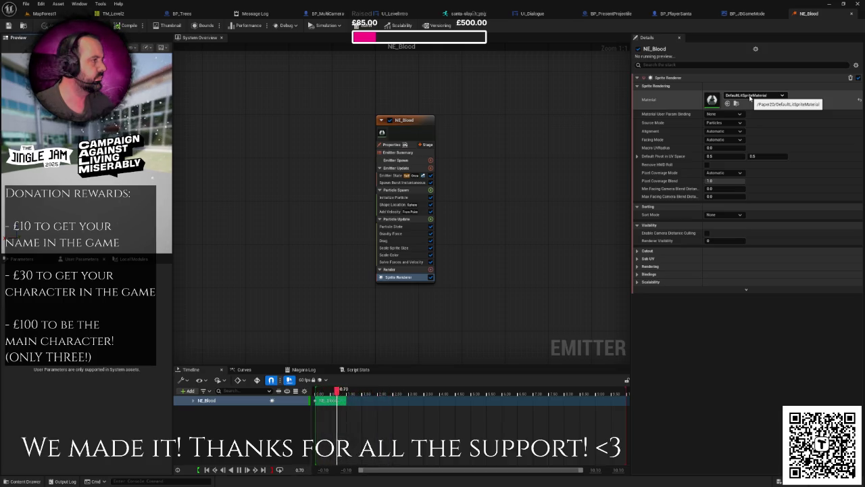
pyautogui.click(433, 254)
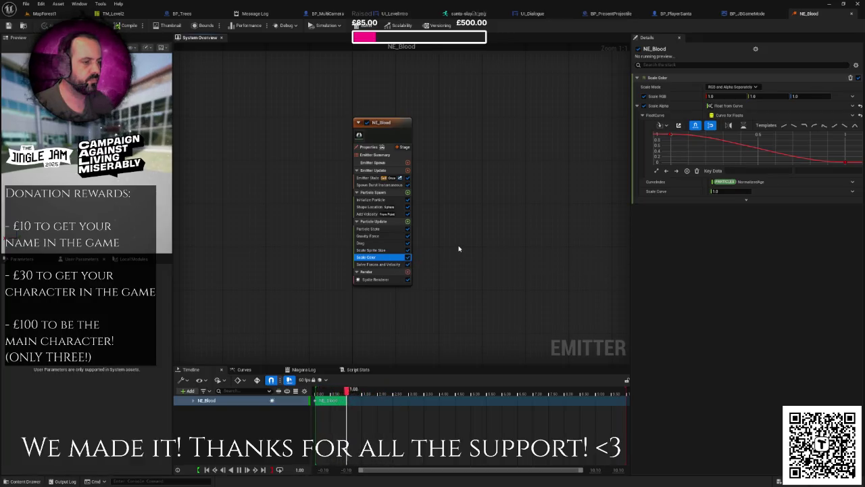
# - Delete the Scale Sprite Size and Scale Color modules from NE_Blood
pyautogui.click(382, 250)
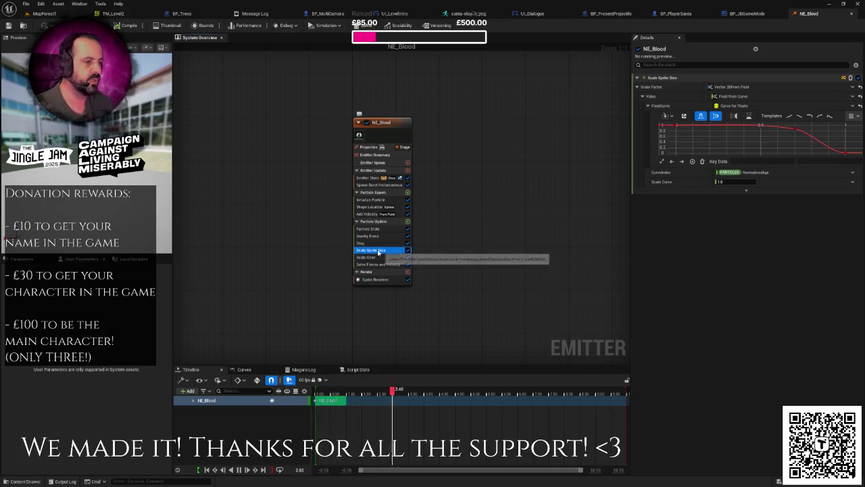
pyautogui.press('Delete')
pyautogui.click(378, 251)
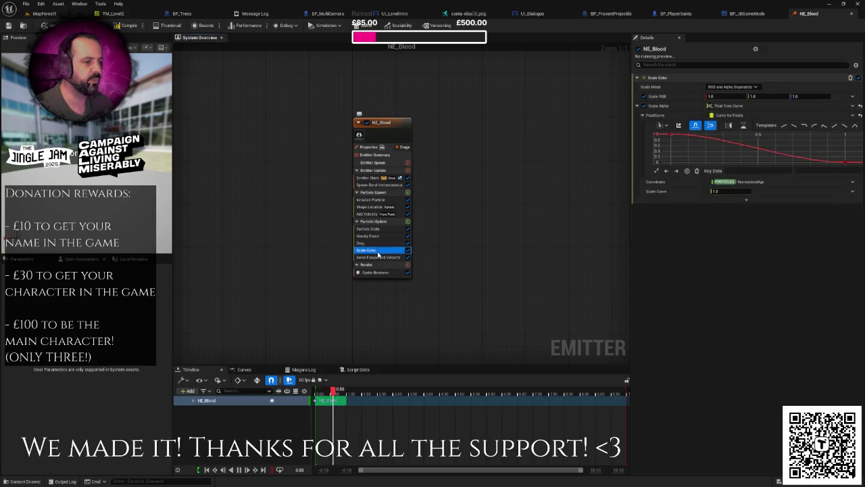
pyautogui.press('Delete')
# - Lower the Spawn Burst Instantaneous count from 100 to 20, then start on the Initialize Particle lifetime
pyautogui.click(371, 236)
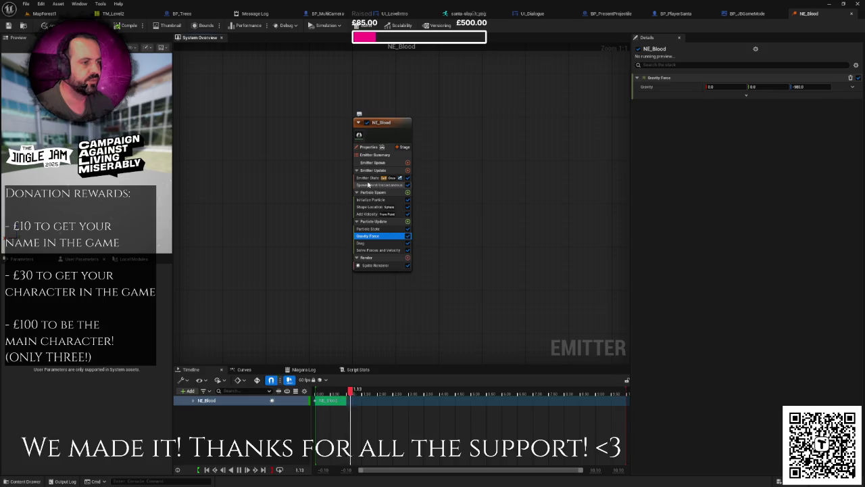
pyautogui.click(369, 177)
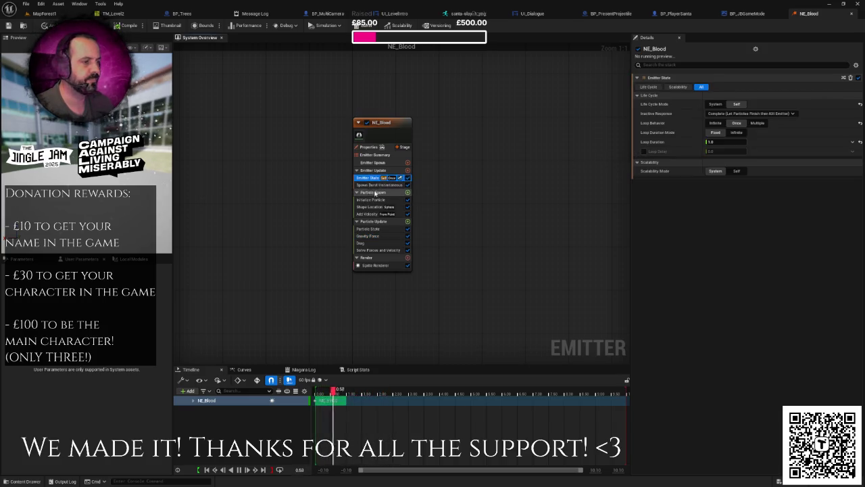
pyautogui.press('Down')
pyautogui.click(726, 87)
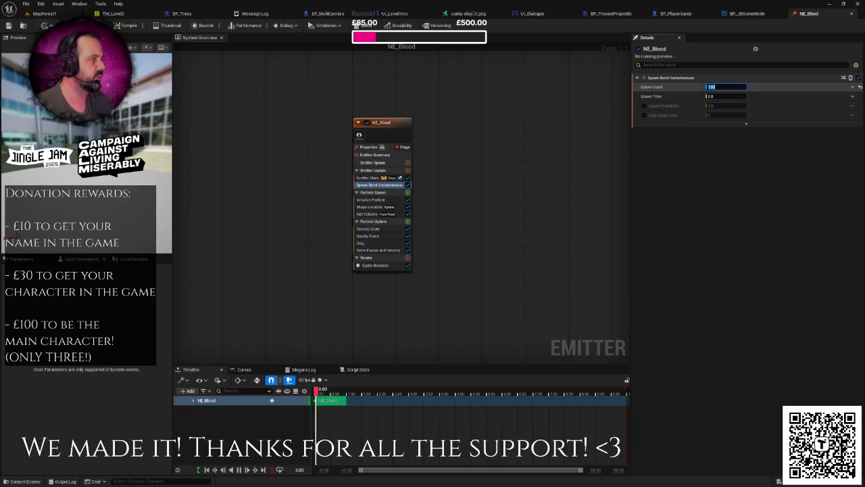
pyautogui.write('10')
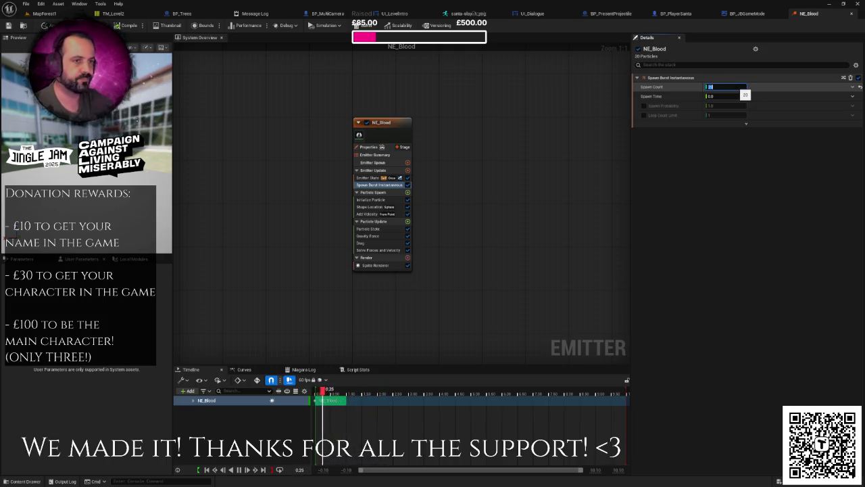
pyautogui.click(382, 200)
pyautogui.click(724, 114)
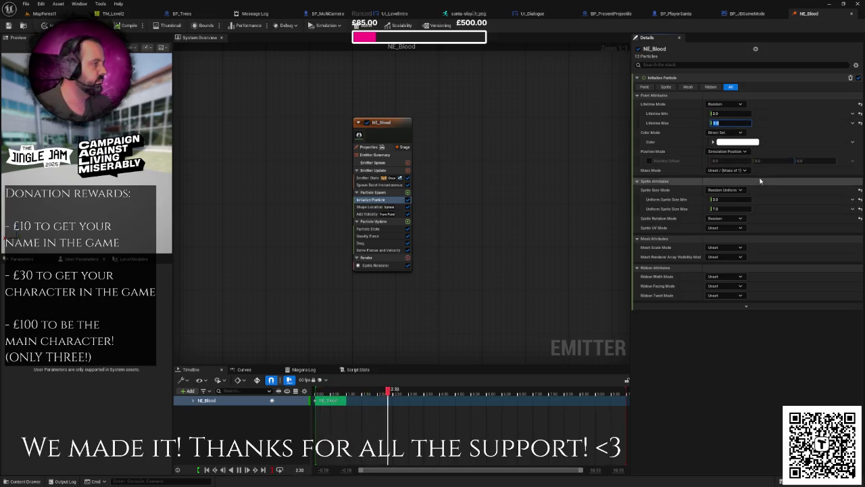
# - Set Initialize Particle Lifetime Max to 3.0 and uniform sprite size from 10 to 30
pyautogui.click(737, 190)
pyautogui.click(736, 190)
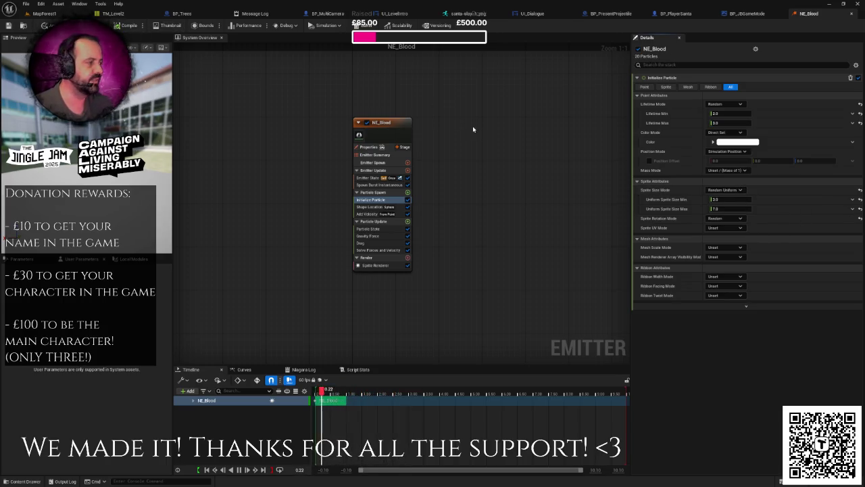
pyautogui.click(723, 200)
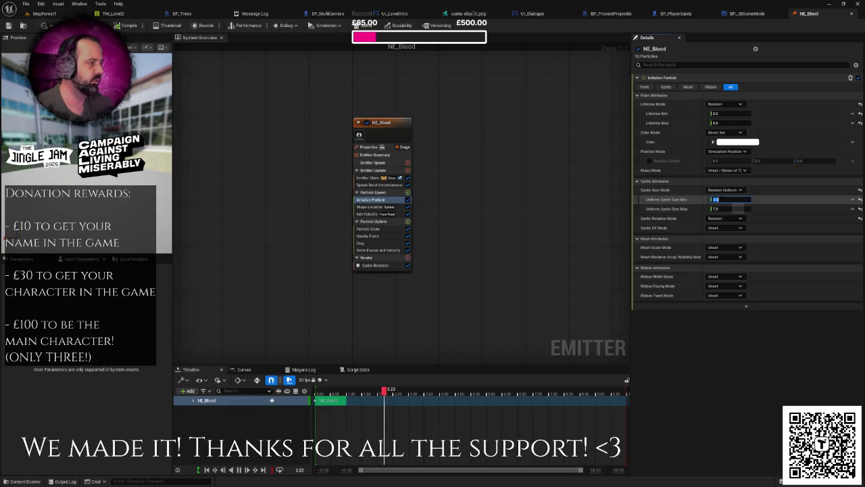
pyautogui.write('10')
pyautogui.click(720, 208)
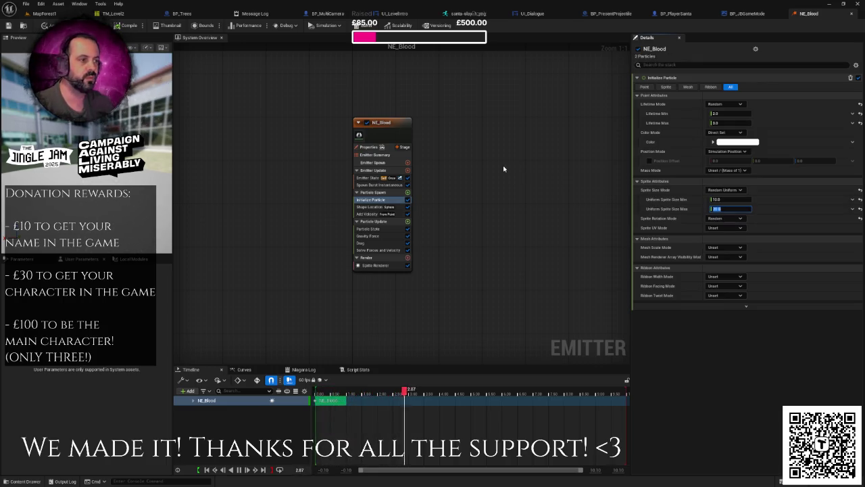
pyautogui.write('30')
pyautogui.press('Return')
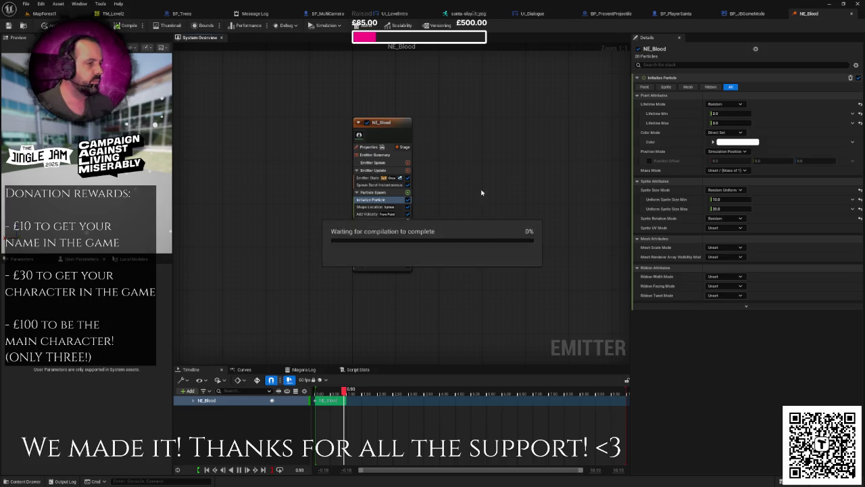
pyautogui.click(382, 265)
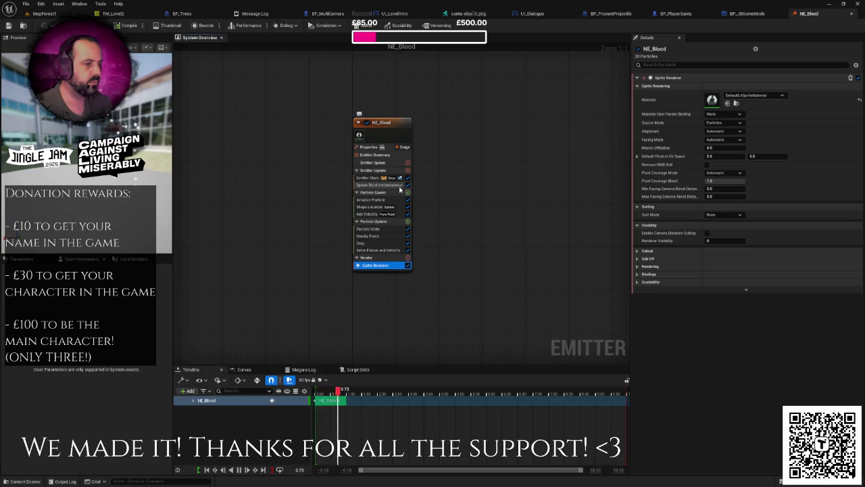
# - Search Particle Spawn's module list for a colour module, then close it without adding one
pyautogui.click(407, 193)
pyautogui.write('c')
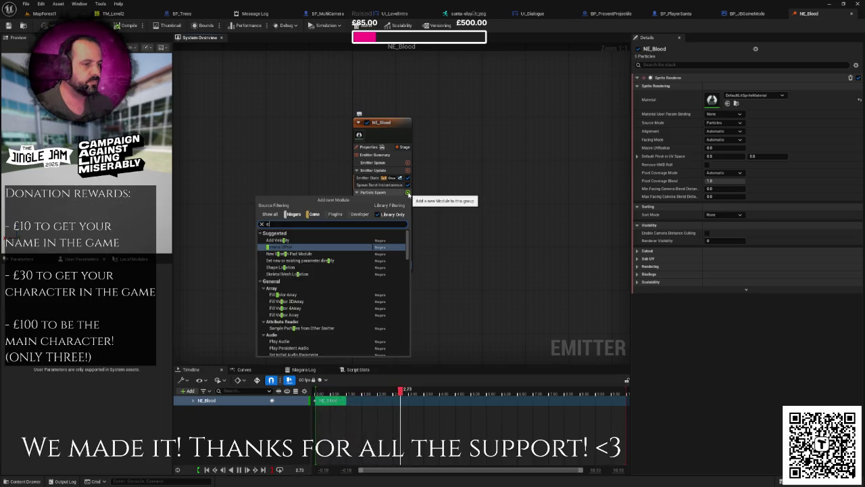
pyautogui.write('ol')
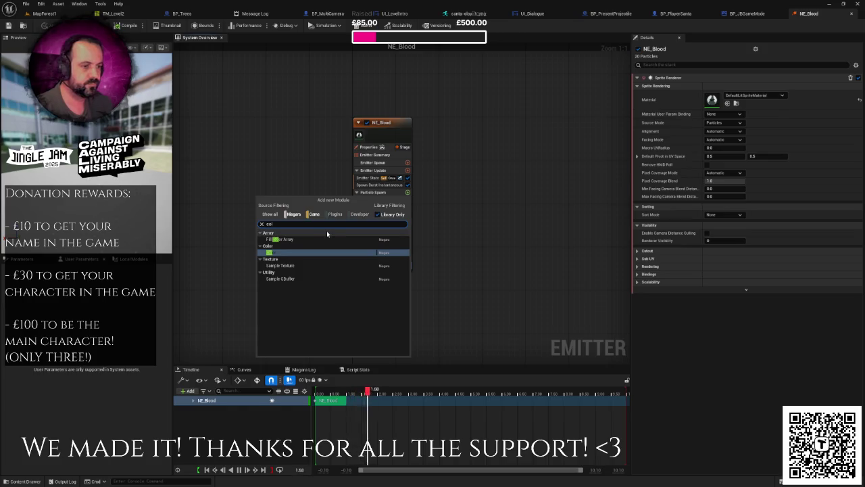
pyautogui.press('Escape')
pyautogui.click(376, 266)
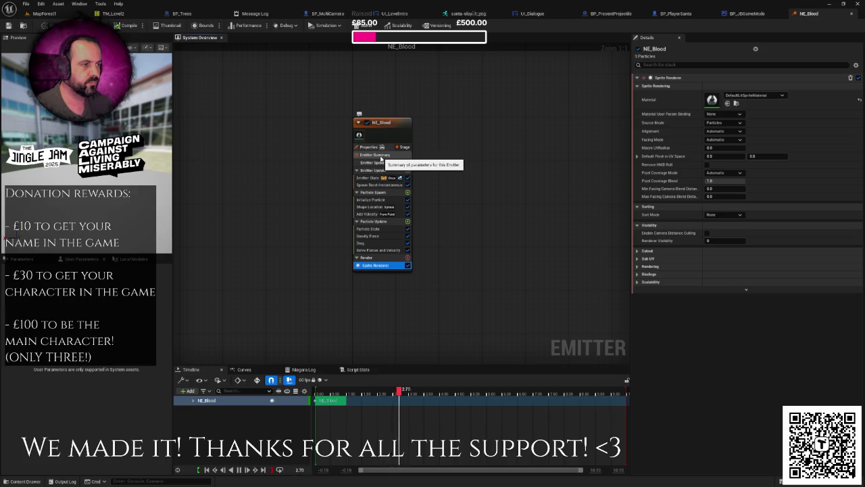
# - Change the Initialize Particle colour from white to a deep blood red
pyautogui.click(370, 199)
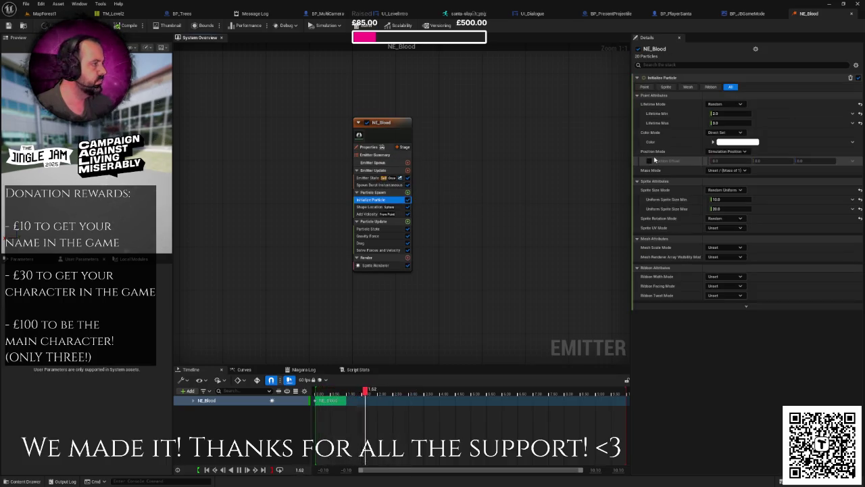
pyautogui.click(736, 142)
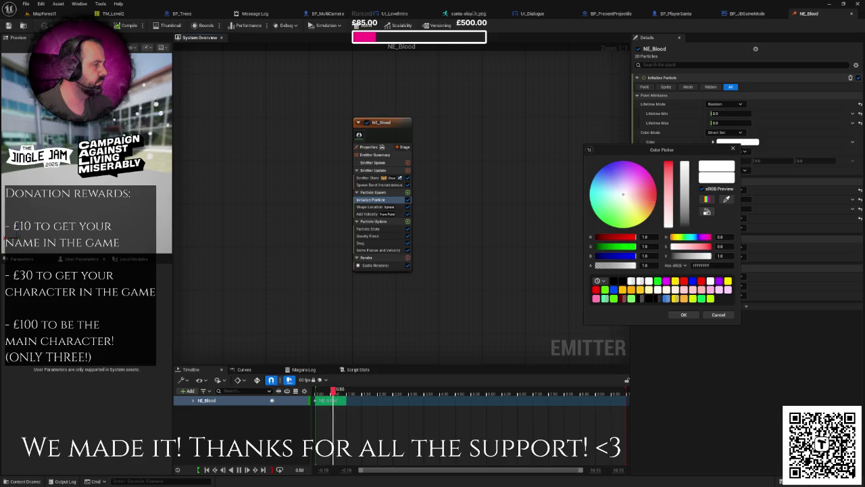
pyautogui.click(655, 199)
pyautogui.moveTo(629, 238); pyautogui.dragTo(604, 238)
pyautogui.click(657, 195)
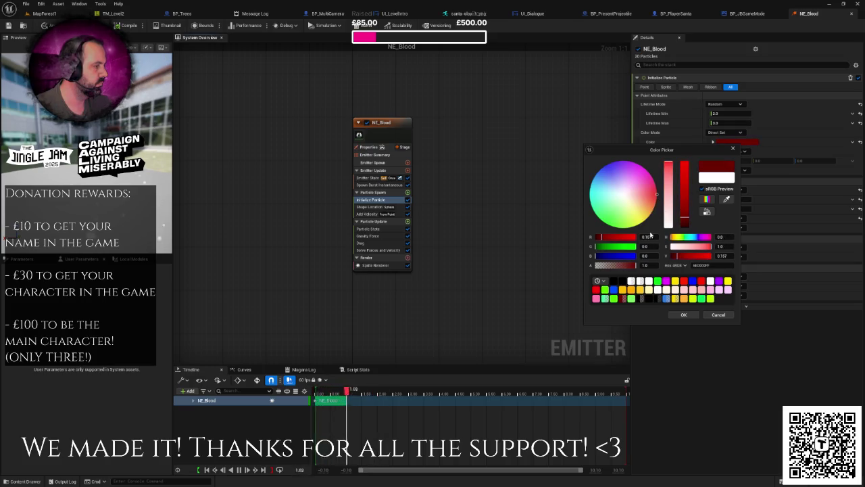
pyautogui.press('Return')
pyautogui.moveTo(620, 237); pyautogui.dragTo(603, 237)
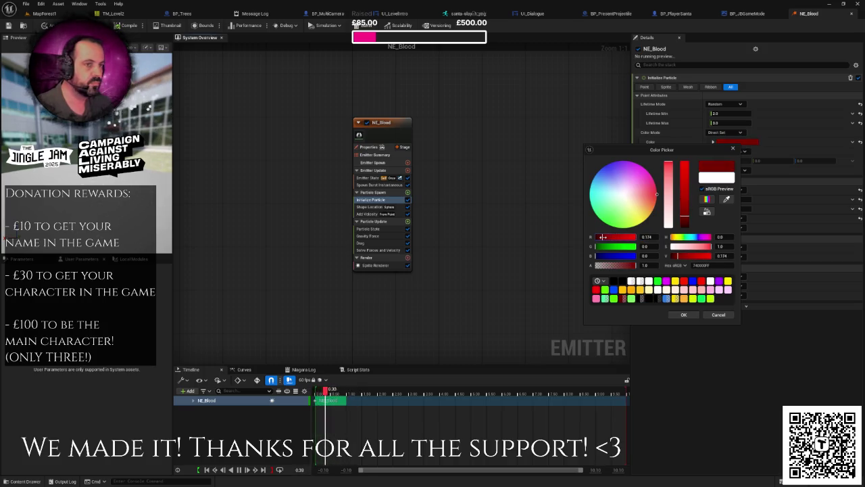
pyautogui.click(680, 313)
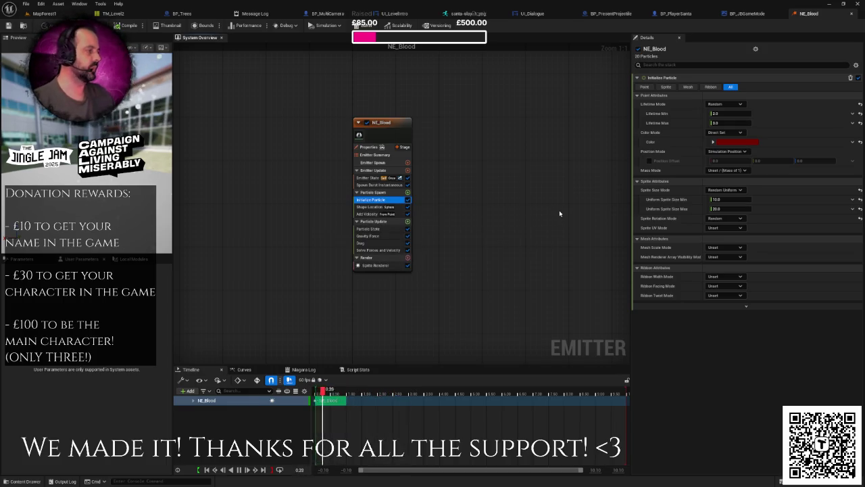
pyautogui.scroll(-2, 559, 213)
pyautogui.scroll(1, 560, 213)
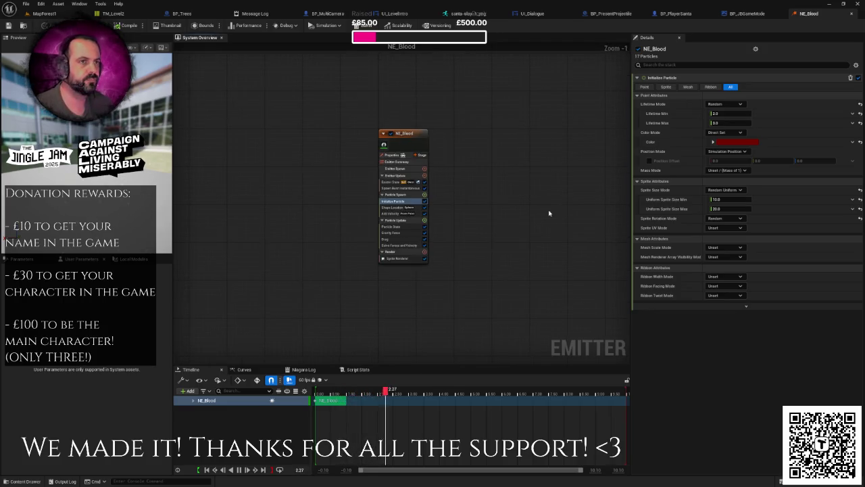
pyautogui.click(43, 13)
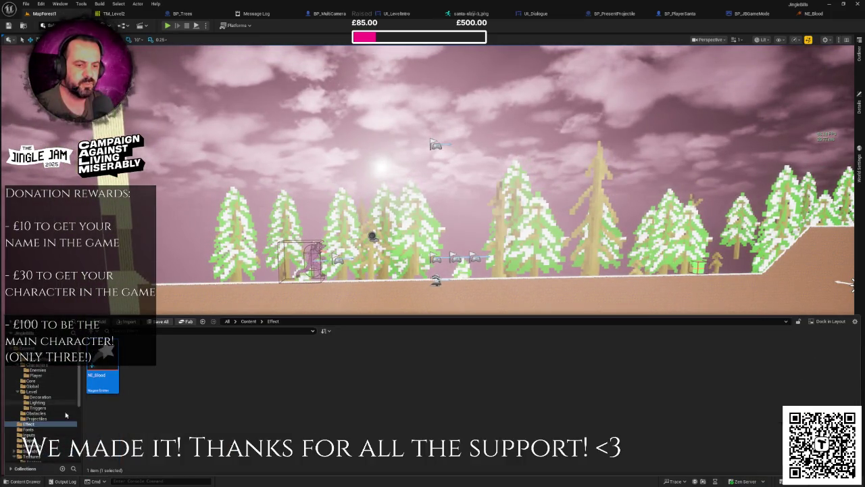
# - Create a new material named M_Particle in the Content > Materials folder
pyautogui.scroll(-4, 47, 423)
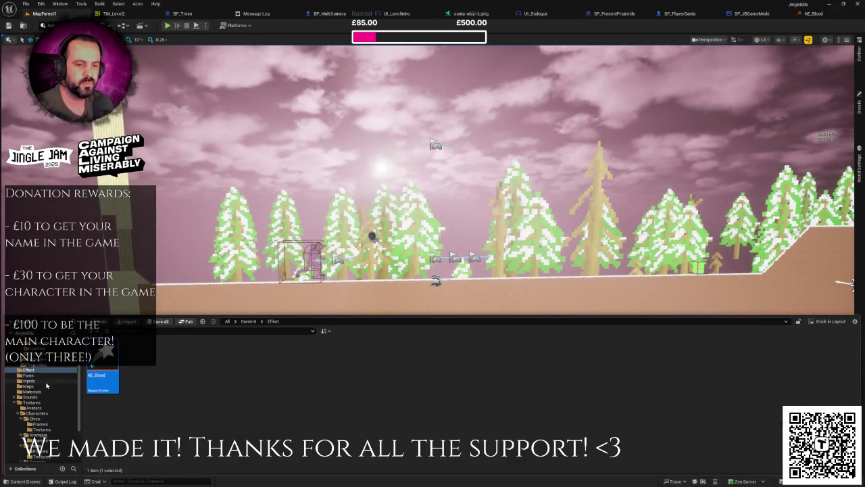
pyautogui.scroll(-5, 44, 405)
pyautogui.scroll(5, 41, 394)
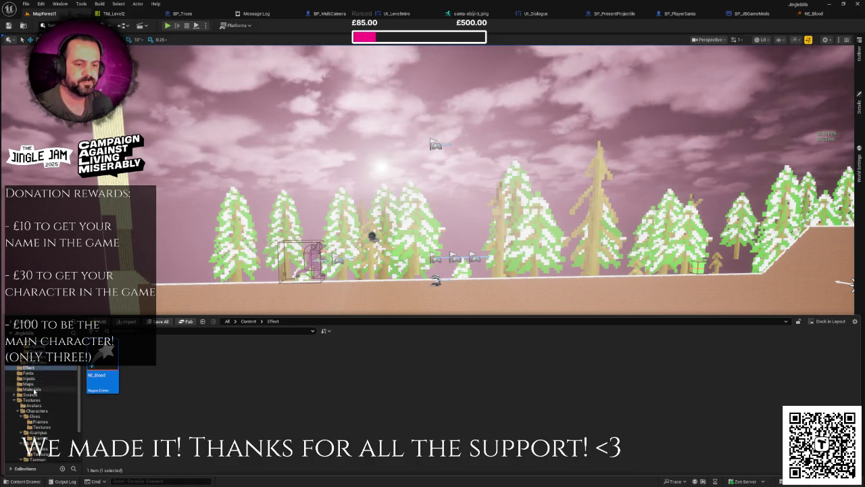
pyautogui.click(32, 389)
pyautogui.rightClick(456, 365)
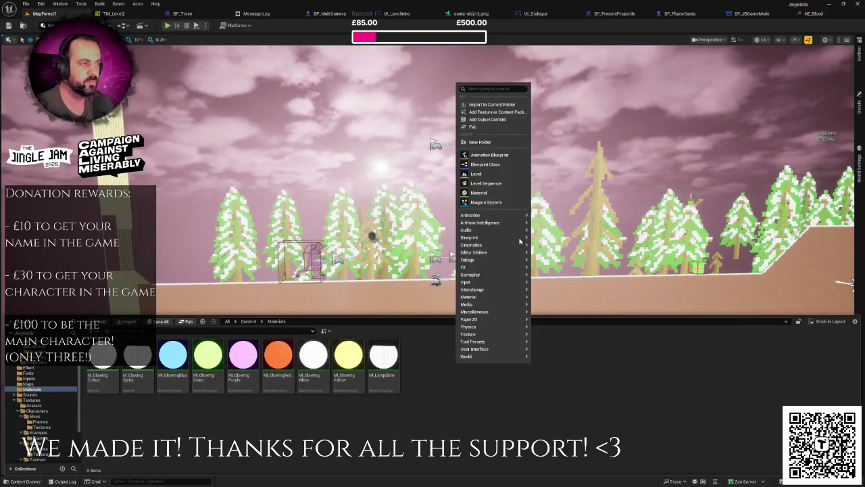
pyautogui.click(491, 193)
pyautogui.write('M_Particle')
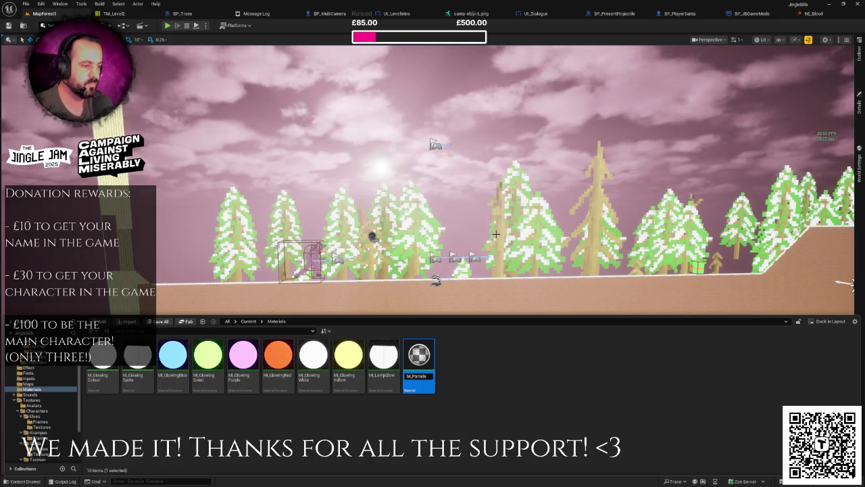
pyautogui.press('Return')
pyautogui.press('Return')
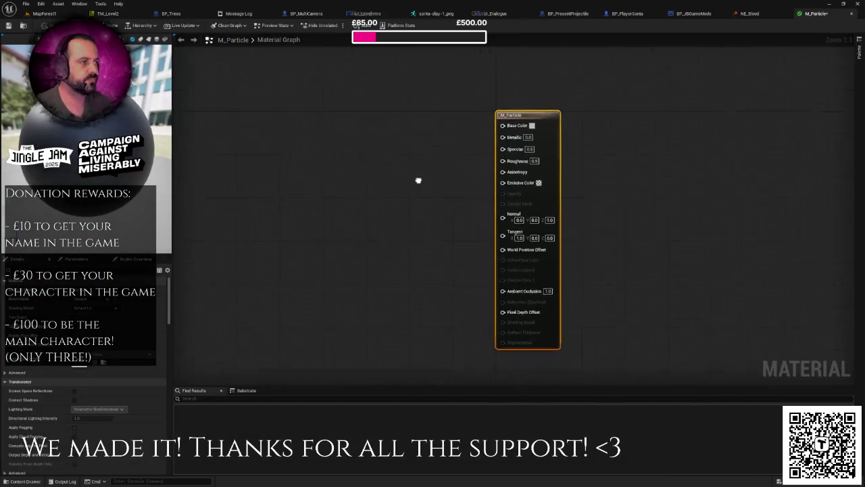
# - Add a Particle Color node to the M_Particle graph
pyautogui.rightClick(369, 179)
pyautogui.write('getpar')
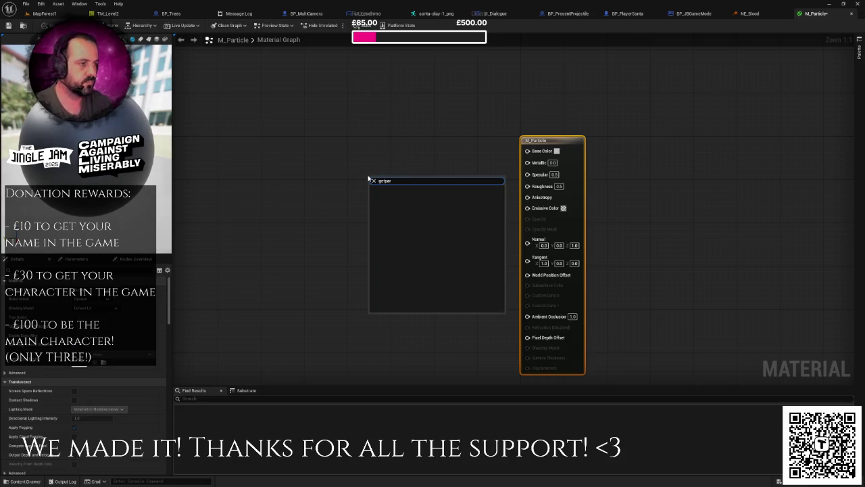
pyautogui.press('BackSpace')
pyautogui.press('BackSpace')
pyautogui.press('BackSpace')
pyautogui.write('pa')
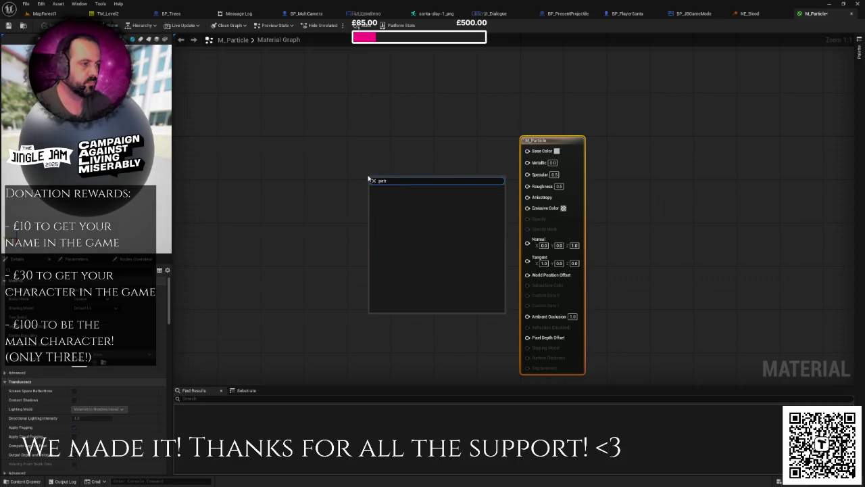
pyautogui.press('Return')
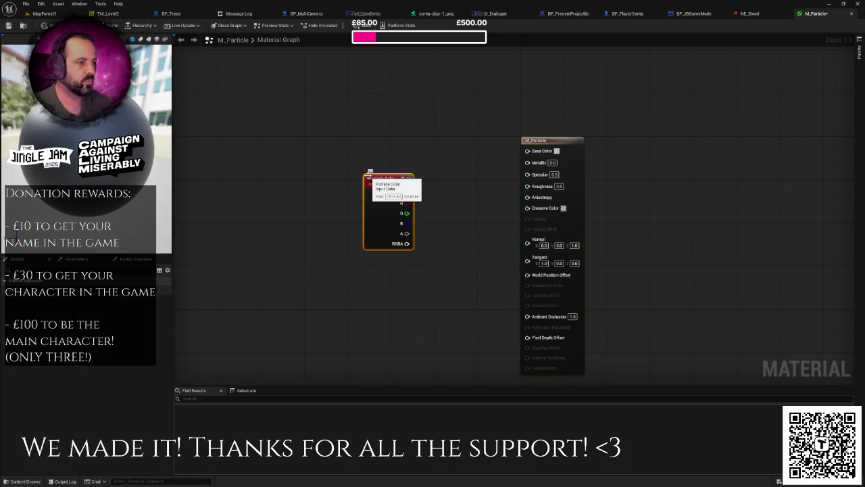
pyautogui.moveTo(382, 188); pyautogui.dragTo(333, 145)
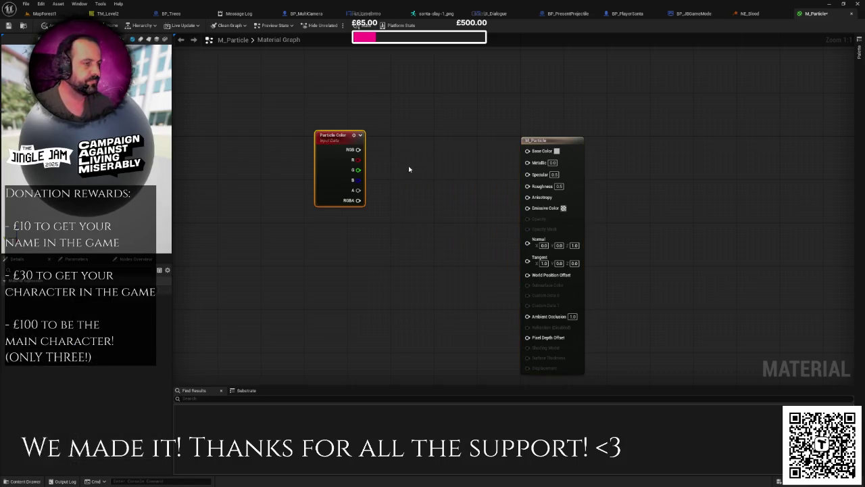
pyautogui.click(409, 169)
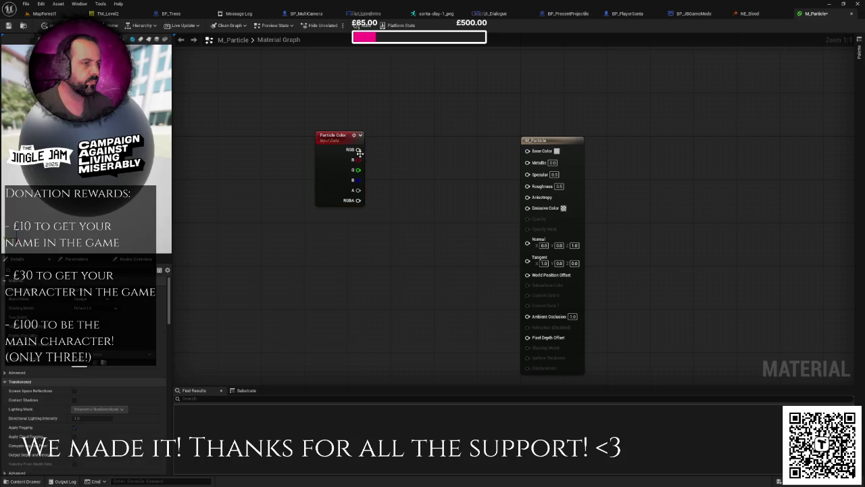
# - Wire the Particle Color RGB into Base Color and save M_Particle
pyautogui.moveTo(359, 152)
pyautogui.mouseDown()
pyautogui.moveTo(480, 160)
pyautogui.moveTo(535, 154)
pyautogui.mouseUp()
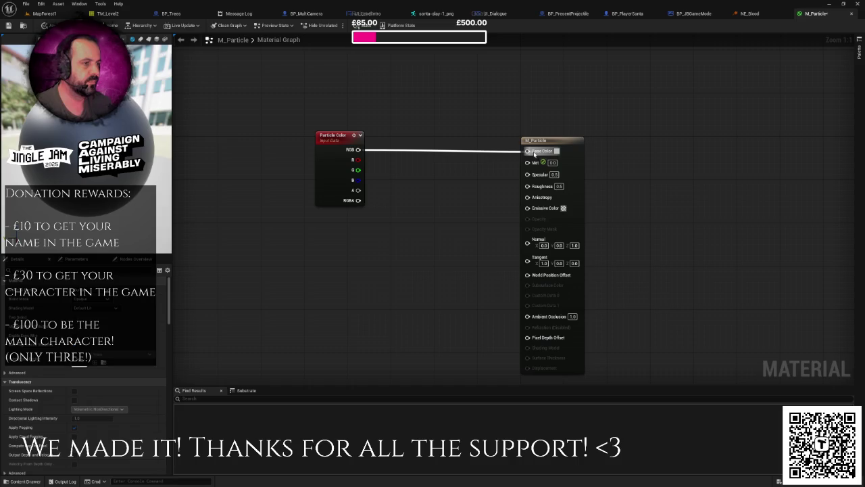
pyautogui.moveTo(534, 154); pyautogui.dragTo(467, 147)
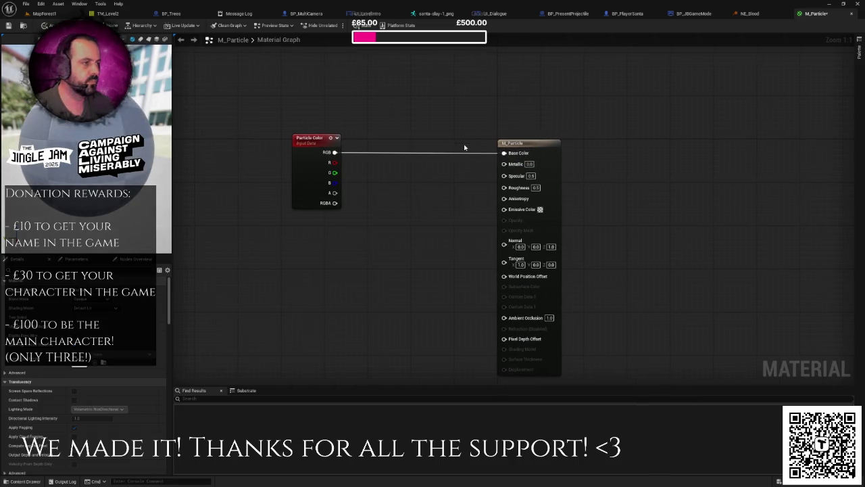
pyautogui.hotkey('ctrl', 's')
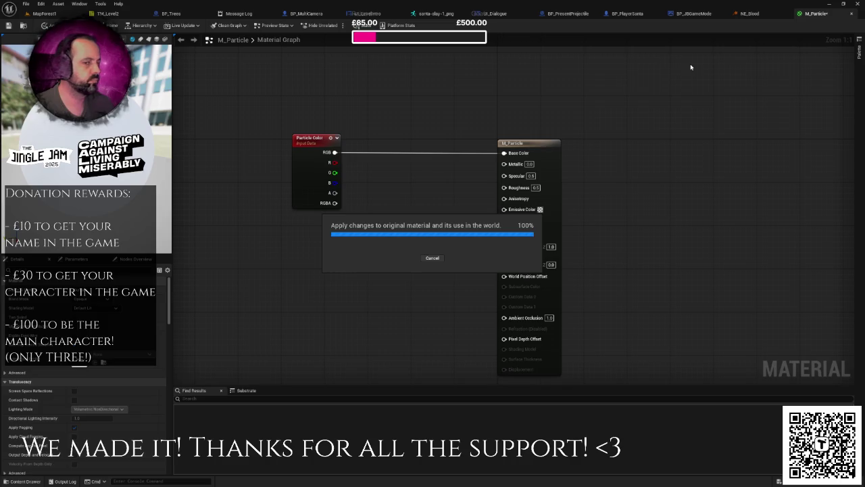
pyautogui.click(749, 14)
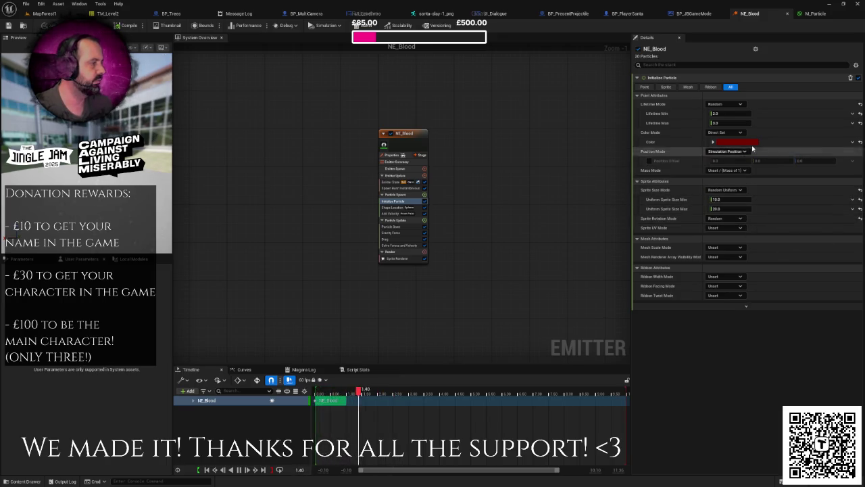
# - Set the NE_Blood Sprite Renderer material to M_Particle
pyautogui.click(406, 258)
pyautogui.click(735, 95)
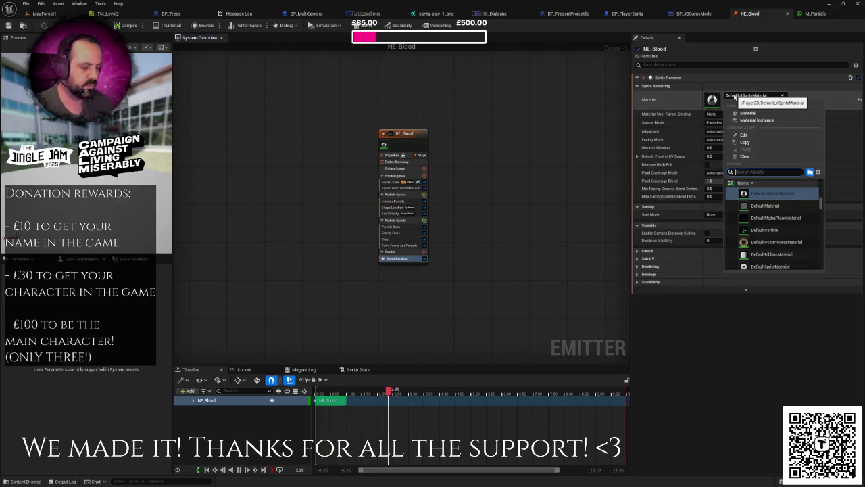
pyautogui.write('m_particle')
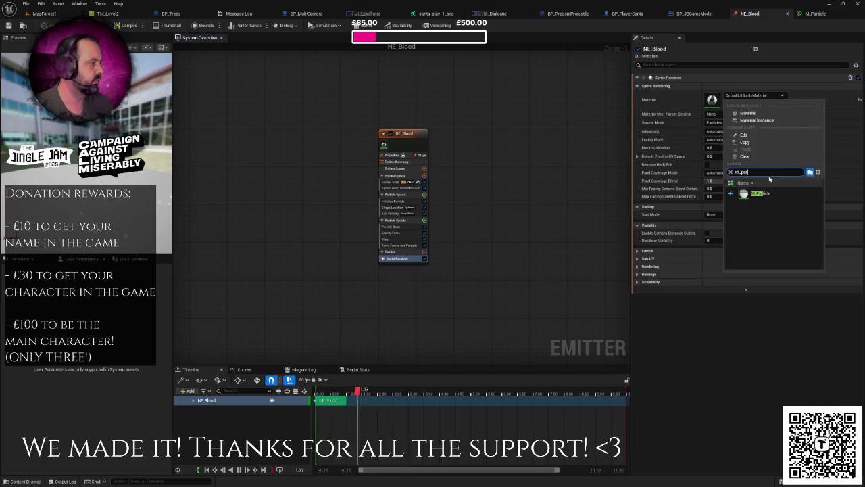
pyautogui.click(772, 196)
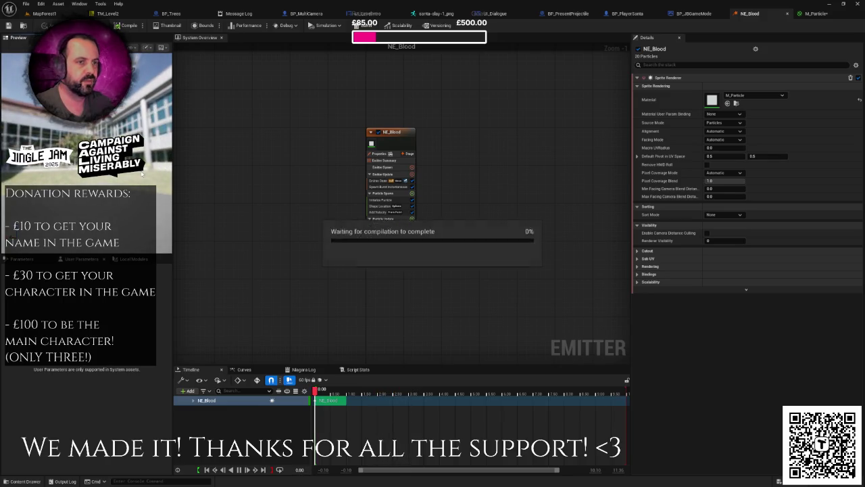
# - Check the MapForest1 level, asset browser and M_Particle, then return to NE_Blood
pyautogui.click(62, 17)
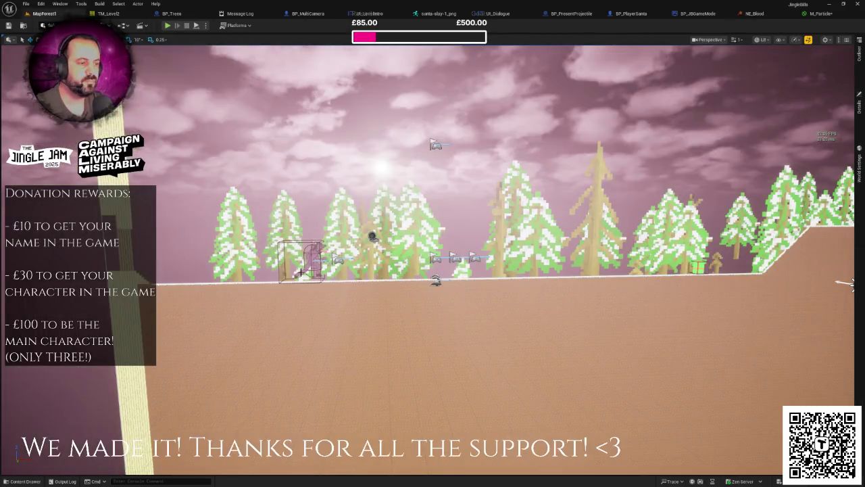
pyautogui.hotkey('ctrl', 'space')
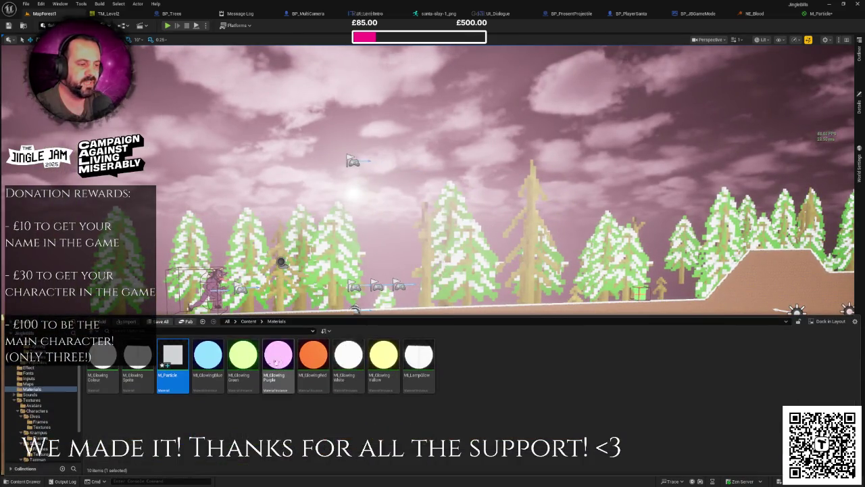
pyautogui.scroll(-5, 47, 369)
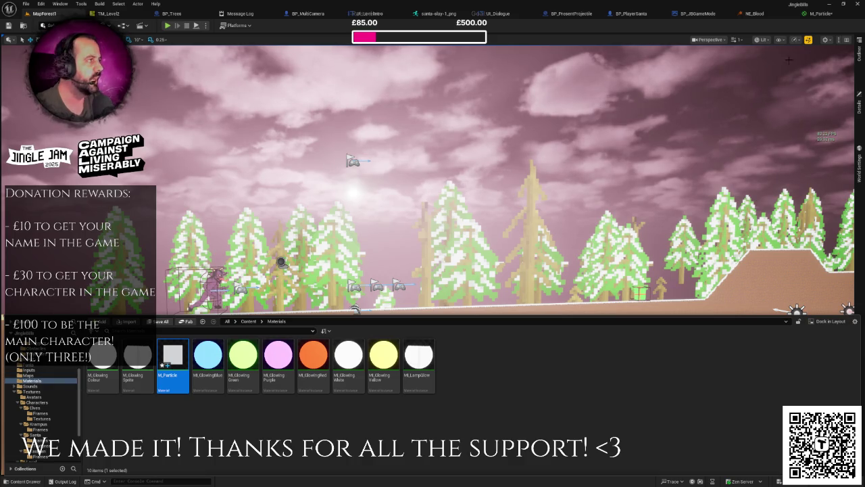
pyautogui.click(818, 15)
pyautogui.click(749, 13)
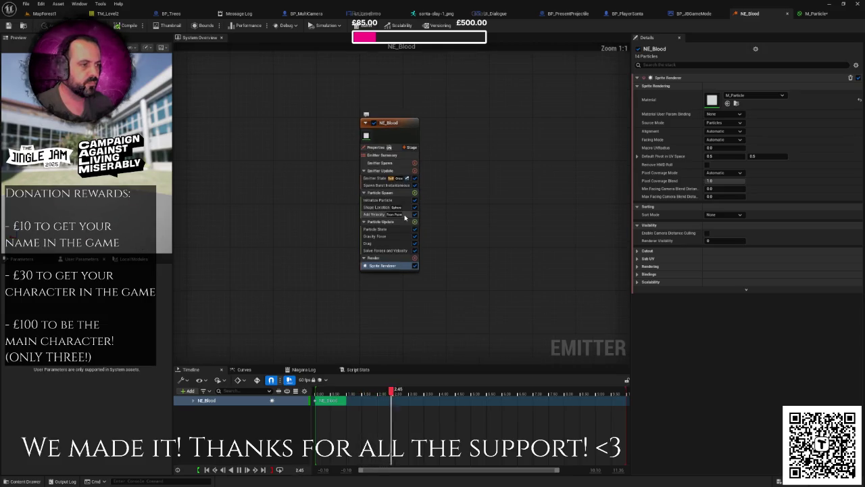
# - Change the NE_Blood Shape Location primitive from Sphere to Cylinder
pyautogui.click(377, 207)
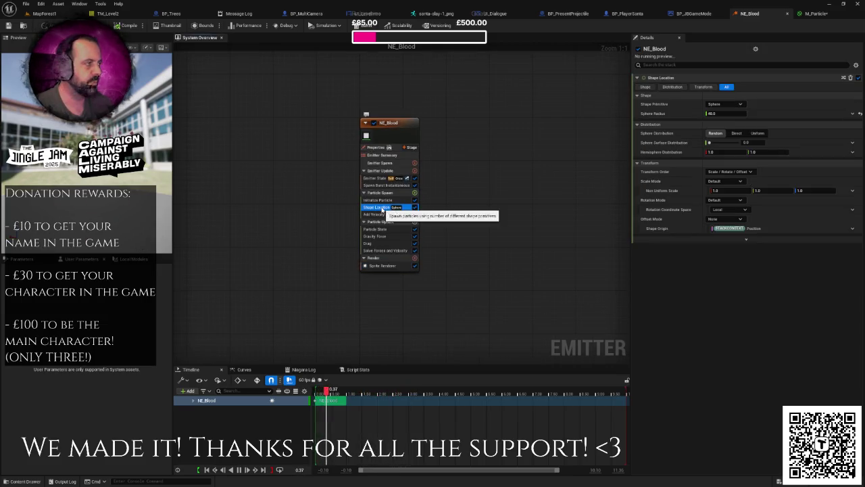
pyautogui.click(733, 104)
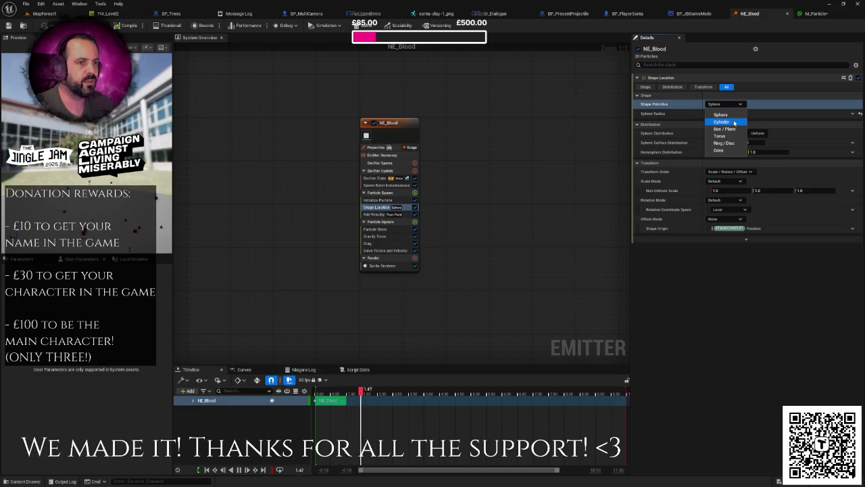
pyautogui.click(734, 123)
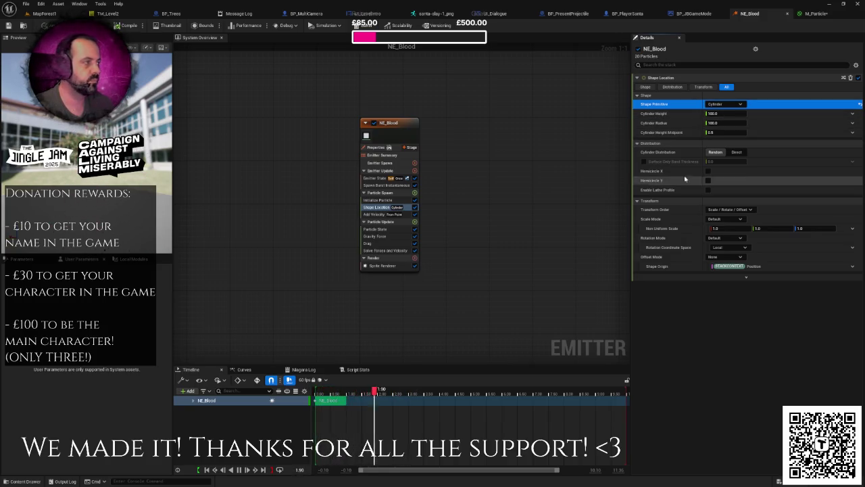
pyautogui.click(723, 123)
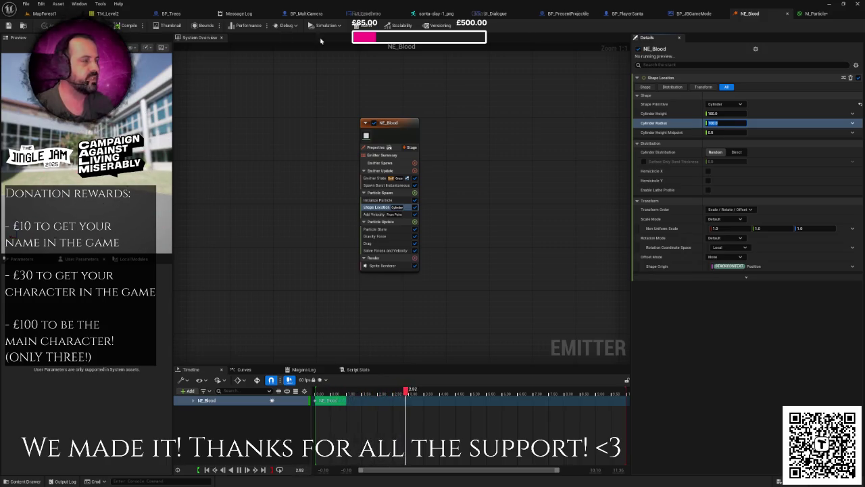
pyautogui.click(67, 12)
pyautogui.hotkey('ctrl', 'space')
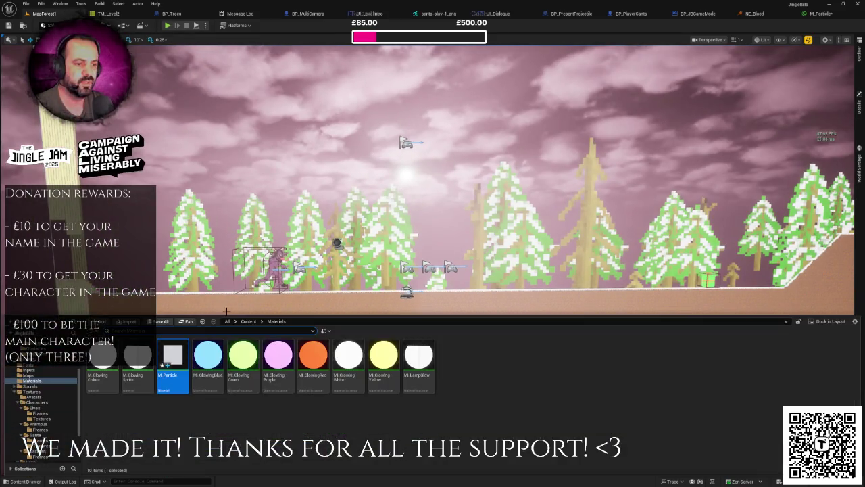
# - Open BP_PlayerElf from Blueprints > Characters > Player and select its CapsuleComponent
pyautogui.scroll(5, 58, 373)
pyautogui.click(38, 357)
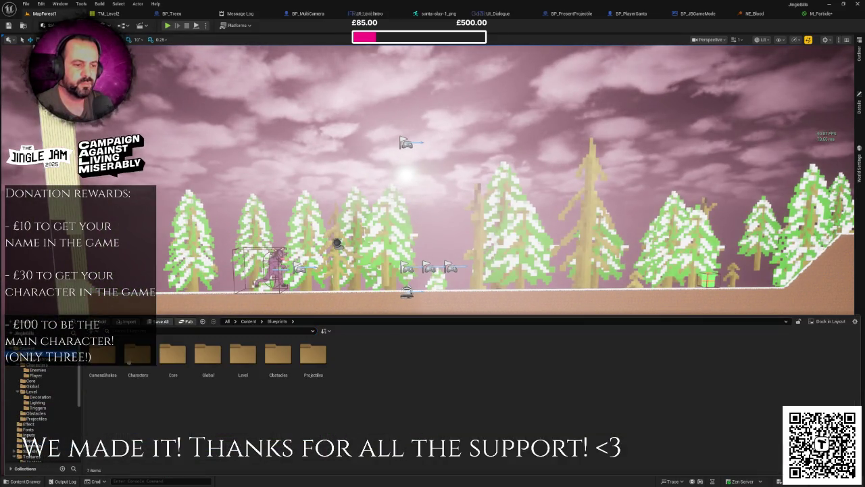
pyautogui.doubleClick(140, 359)
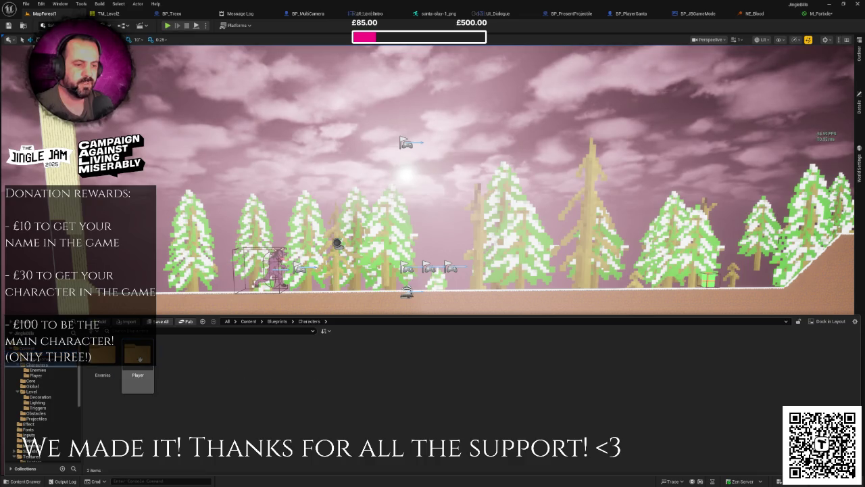
pyautogui.doubleClick(173, 355)
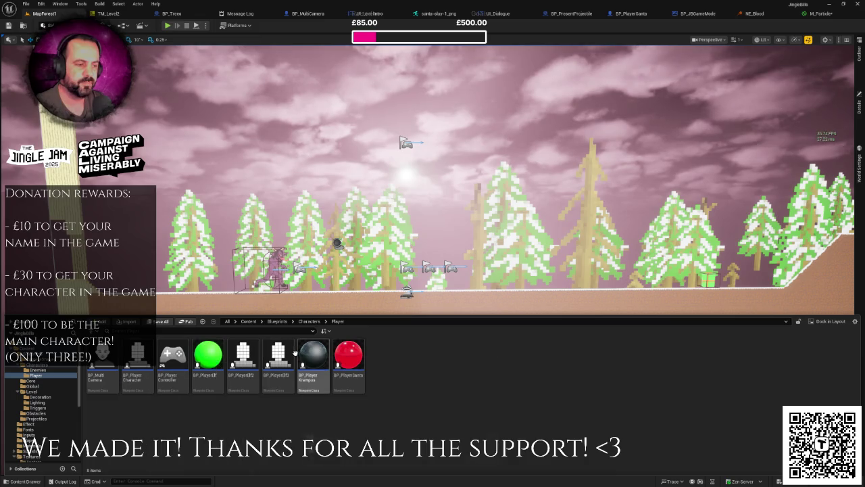
pyautogui.click(217, 358)
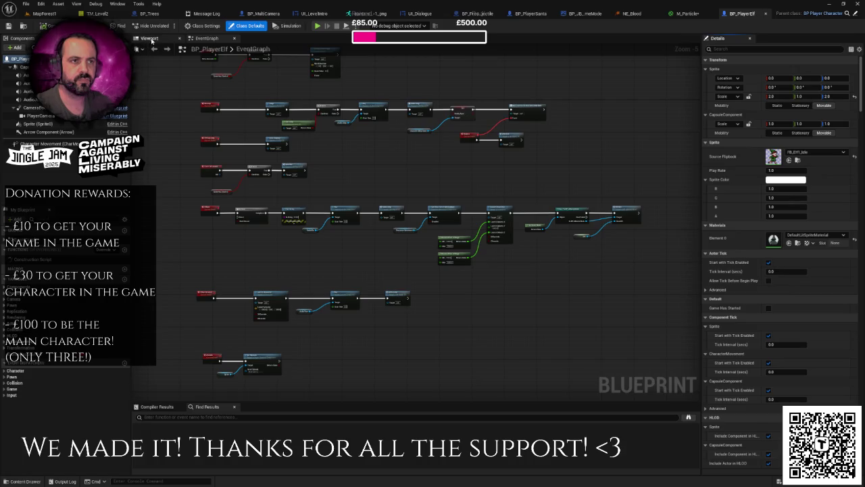
pyautogui.click(150, 38)
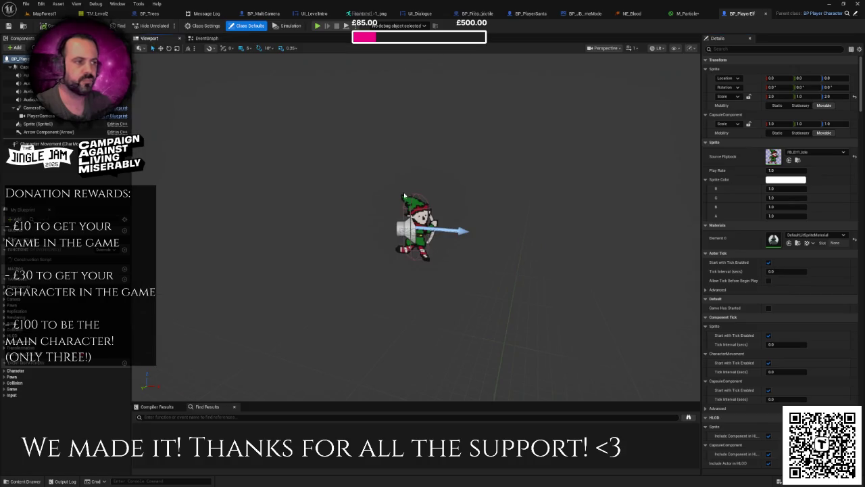
pyautogui.click(24, 67)
# - Switch back through M_Particle to the NE_Blood emitter editor
pyautogui.scroll(5, 675, 203)
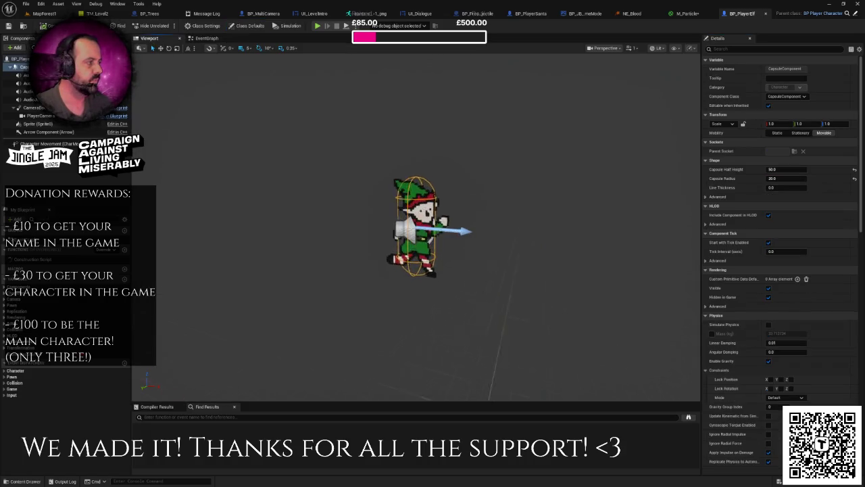
pyautogui.click(688, 12)
pyautogui.click(700, 13)
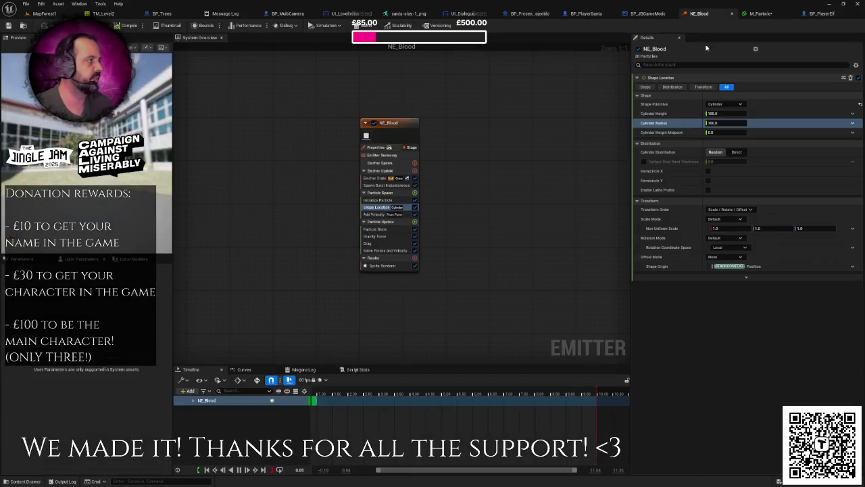
# - Set the NE_Blood spawn cylinder height to 50 and radius to 20
pyautogui.click(718, 113)
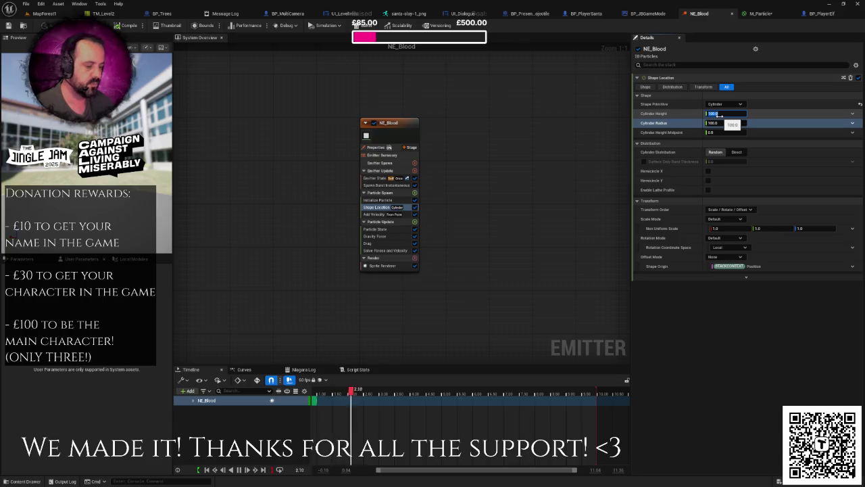
pyautogui.write('50')
pyautogui.write('20')
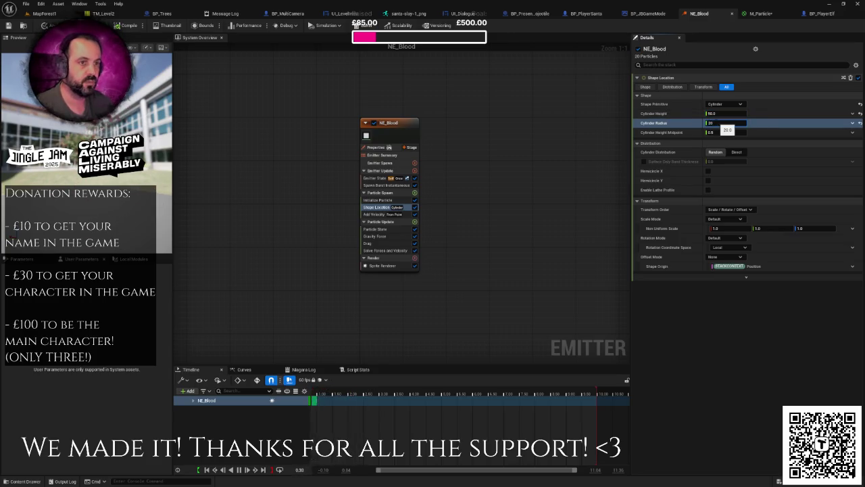
pyautogui.click(557, 142)
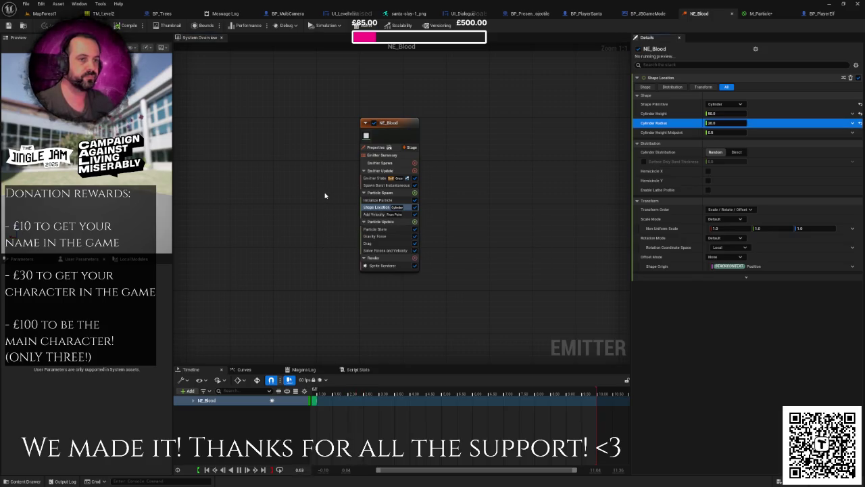
# - Review the Add Velocity, Initialize Particle and Emitter Spawn settings
pyautogui.moveTo(123, 182); pyautogui.dragTo(106, 182)
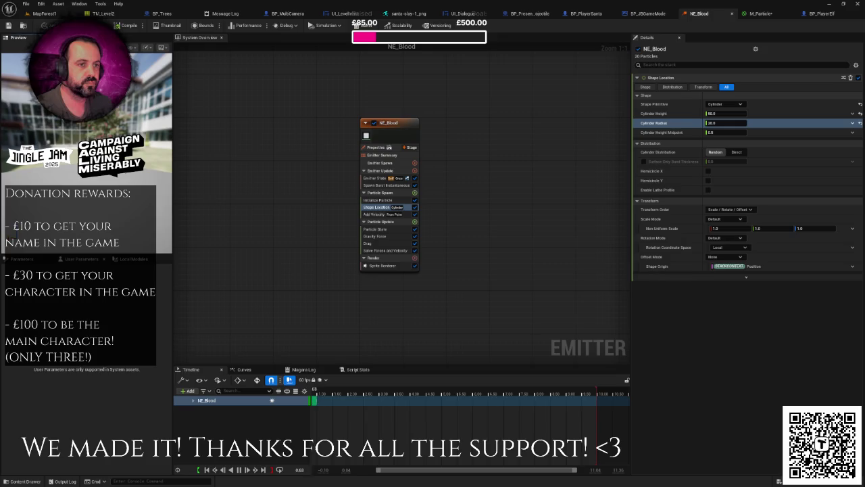
pyautogui.moveTo(286, 189); pyautogui.dragTo(305, 188)
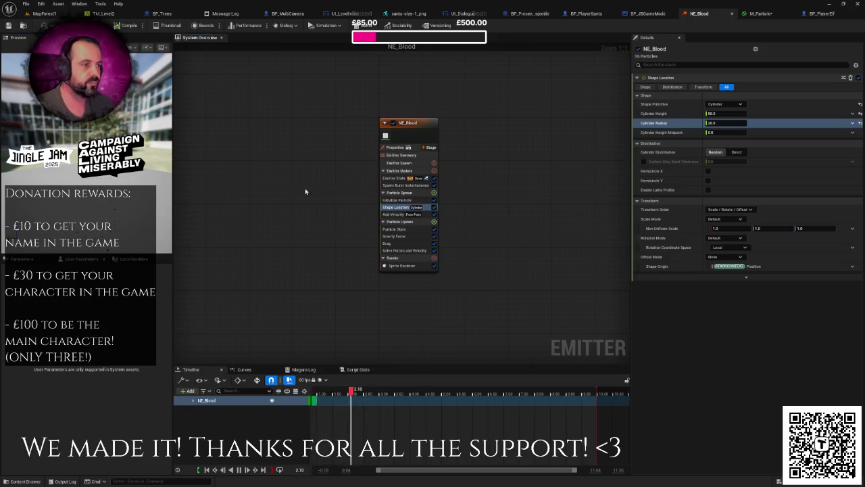
pyautogui.click(399, 215)
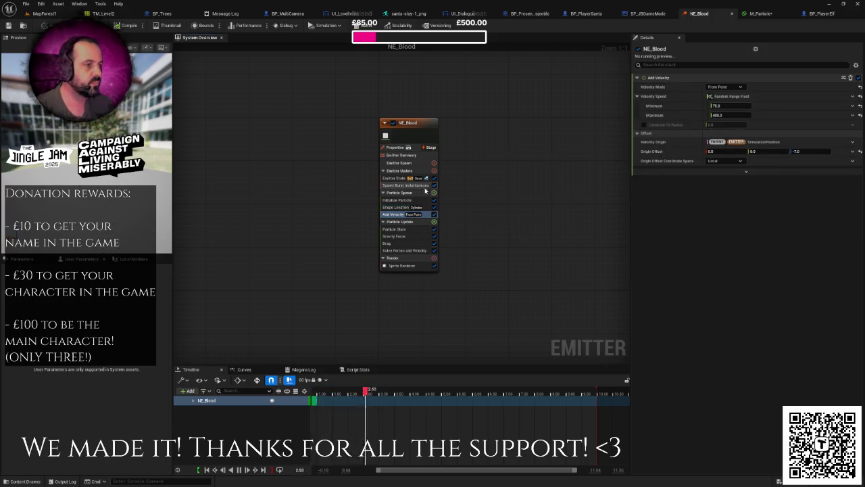
pyautogui.click(404, 200)
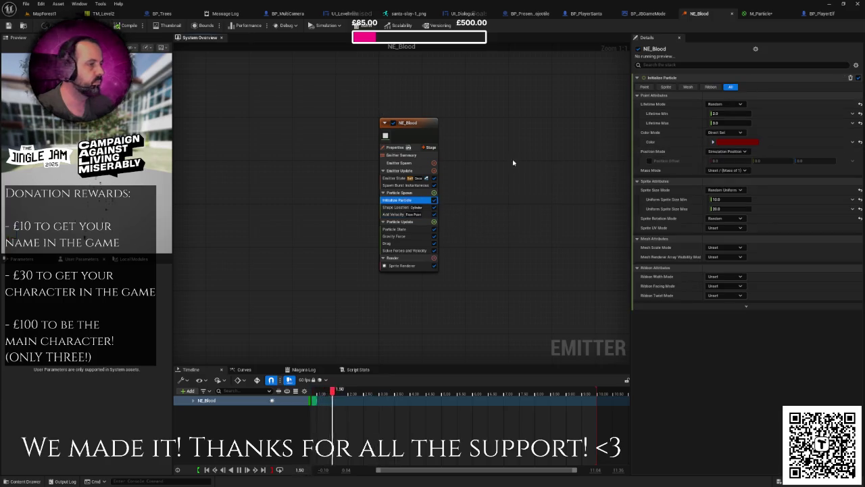
pyautogui.click(400, 163)
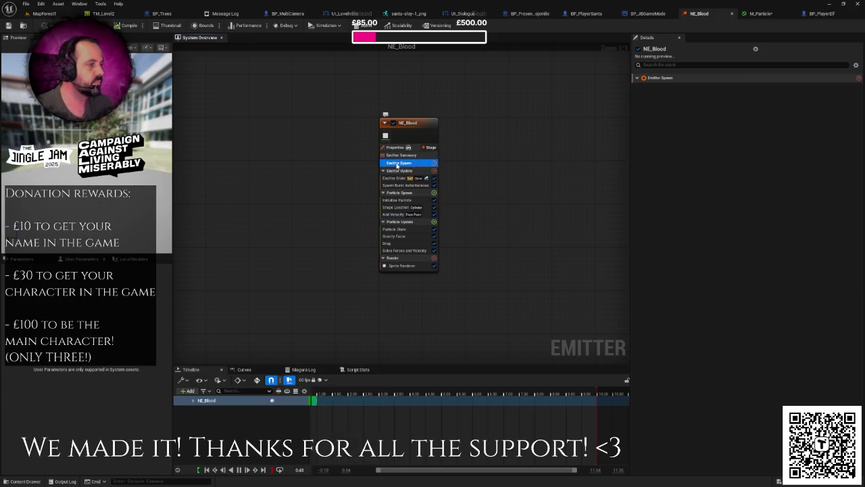
pyautogui.click(44, 13)
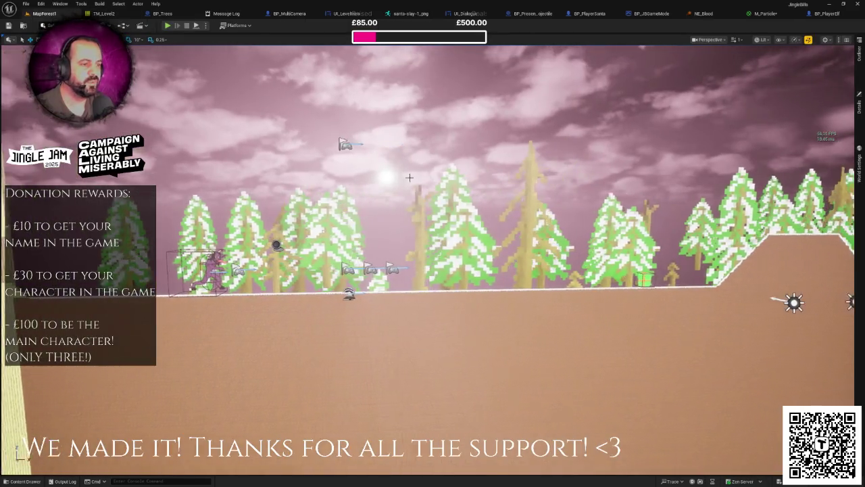
# - Browse to the Content > Effect folder in the Content Drawer
pyautogui.click(25, 481)
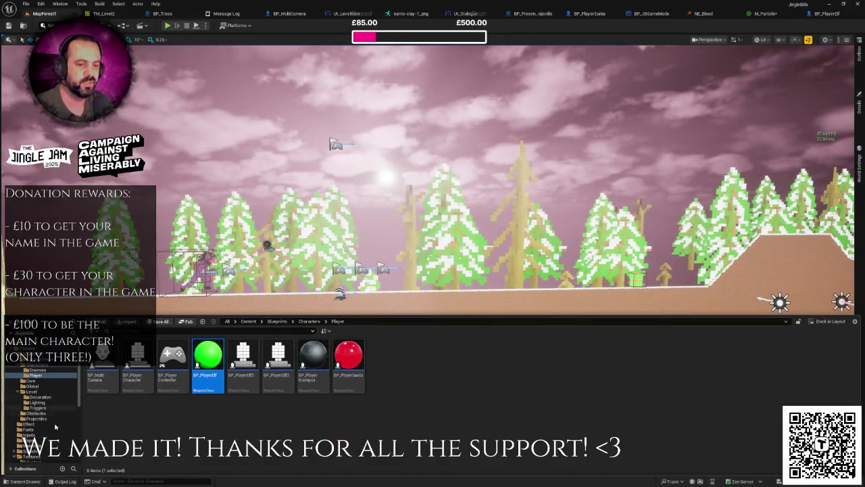
pyautogui.scroll(-1, 57, 404)
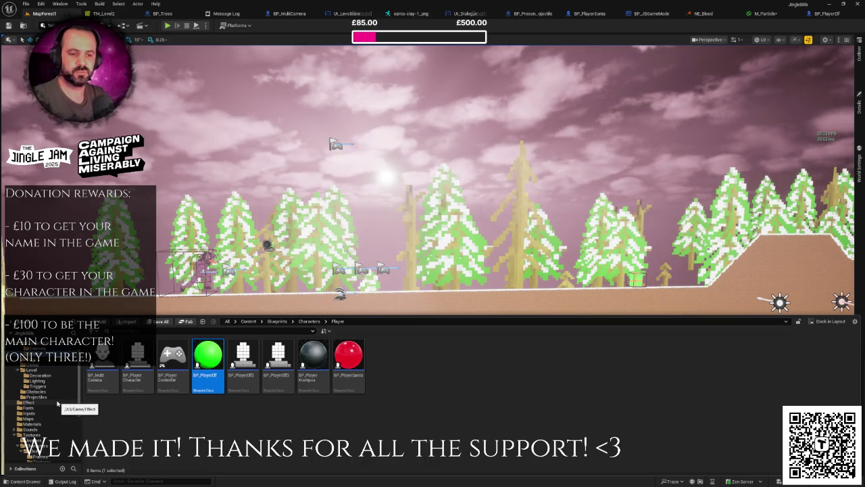
pyautogui.scroll(2, 47, 382)
pyautogui.click(27, 348)
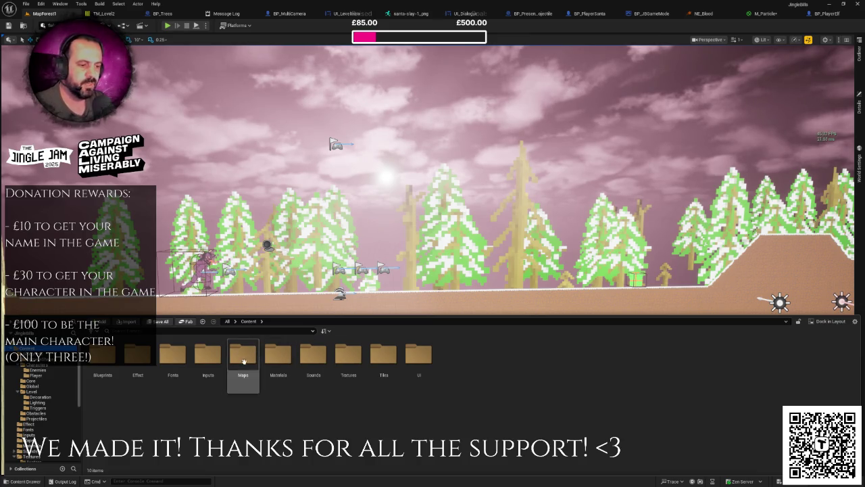
pyautogui.click(138, 355)
pyautogui.rightClick(139, 355)
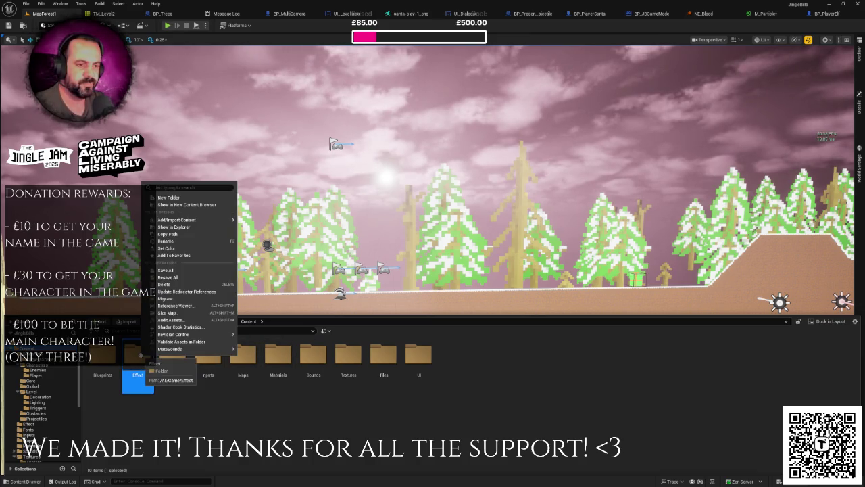
pyautogui.doubleClick(138, 355)
# - Create a Niagara system from the NE_Blood emitter and name it NS_Blood
pyautogui.rightClick(114, 353)
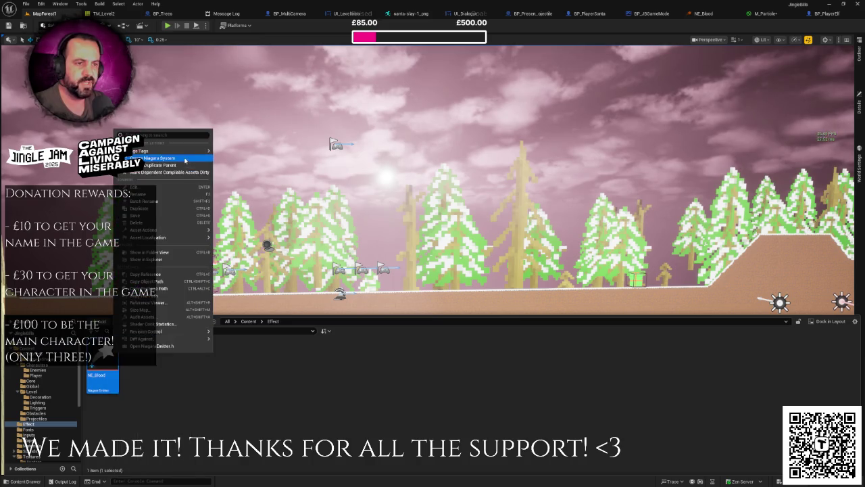
pyautogui.click(171, 159)
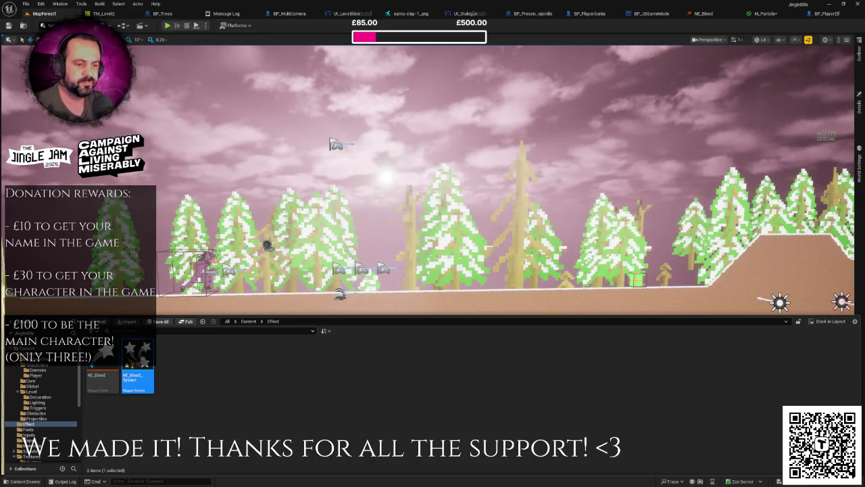
pyautogui.rightClick(145, 353)
pyautogui.click(166, 198)
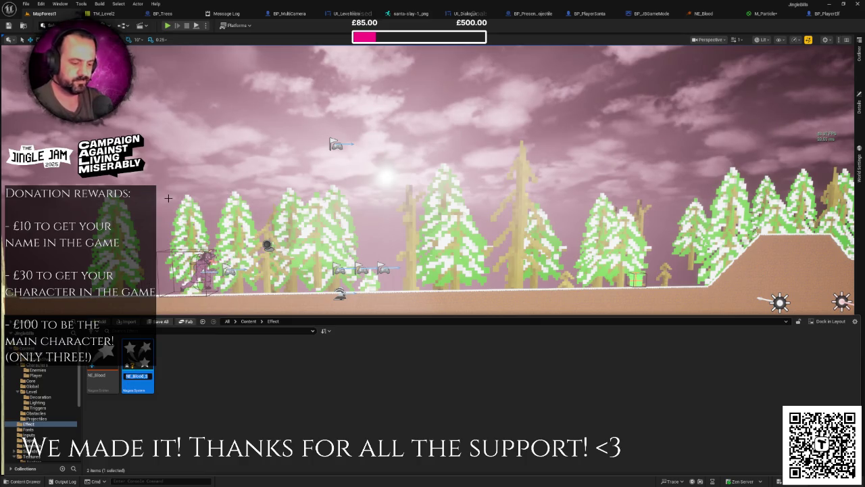
pyautogui.write('NS_Blood')
pyautogui.press('Return')
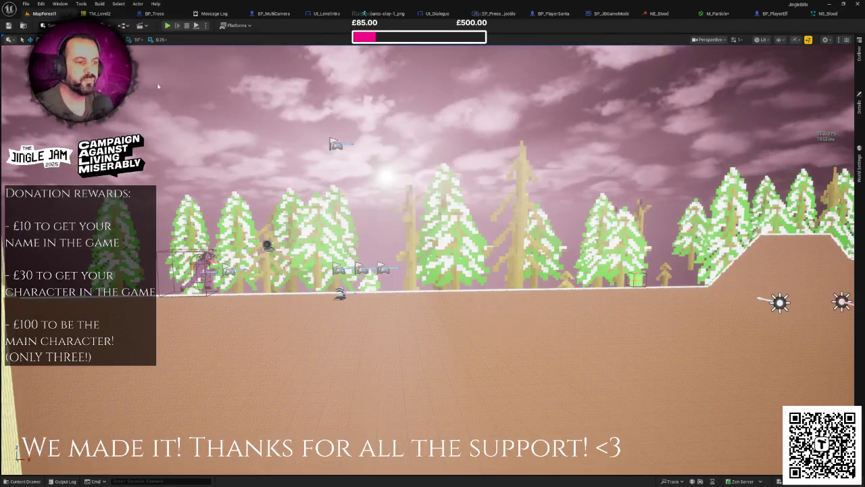
# - Place an NS_Blood instance on the ground in the forest level
pyautogui.click(42, 13)
pyautogui.hotkey('ctrl', 'space')
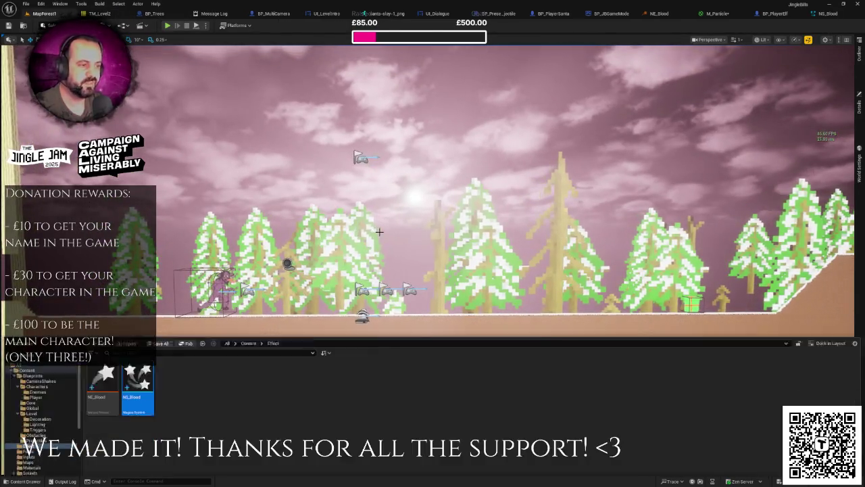
pyautogui.moveTo(137, 385)
pyautogui.mouseDown()
pyautogui.moveTo(412, 316)
pyautogui.moveTo(311, 319)
pyautogui.moveTo(354, 252)
pyautogui.mouseUp()
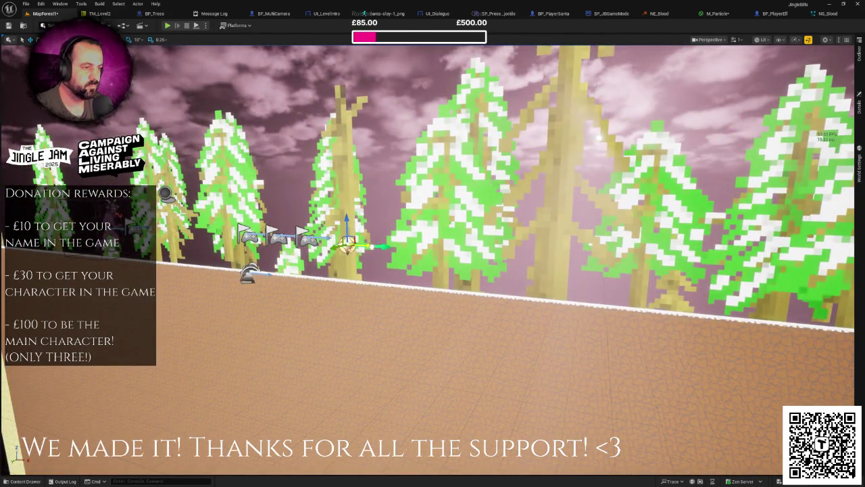
pyautogui.scroll(3, 654, 133)
# - Turn on Auto Activate for the placed NS_Blood actor in its Details
pyautogui.click(860, 104)
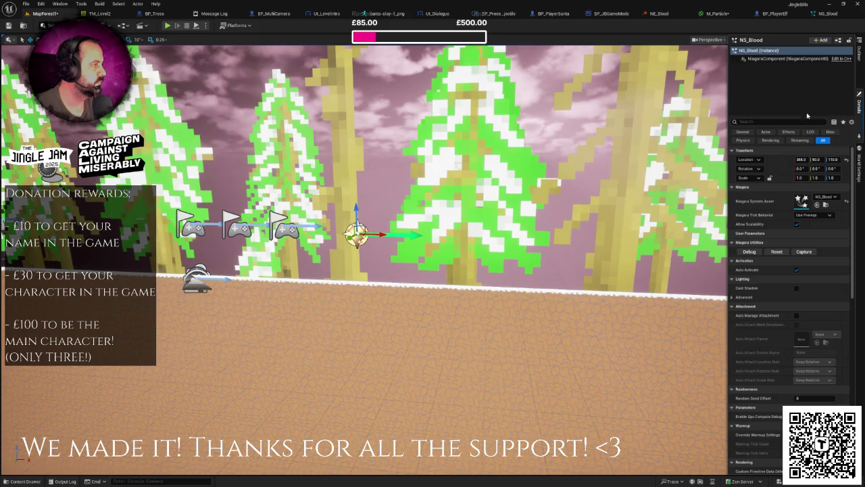
pyautogui.write('au')
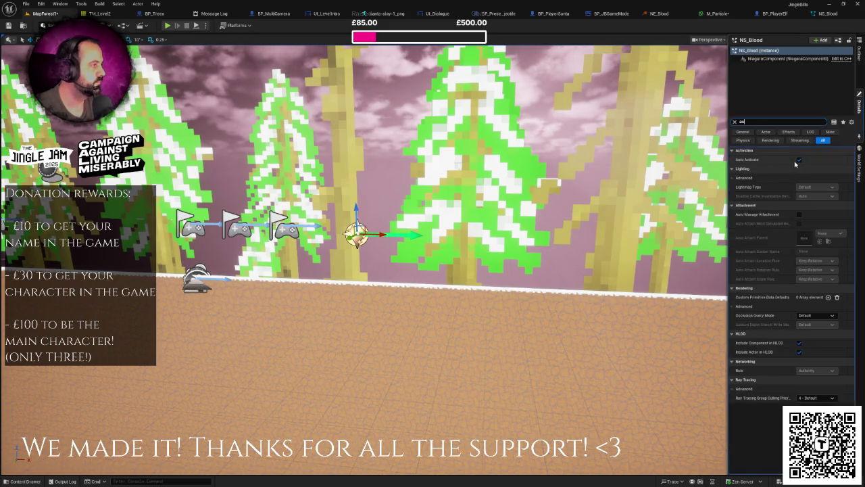
pyautogui.click(799, 160)
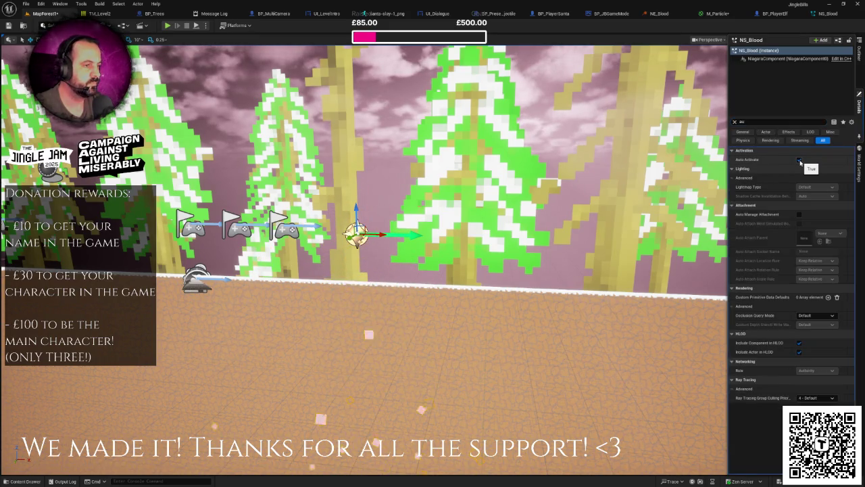
pyautogui.click(800, 160)
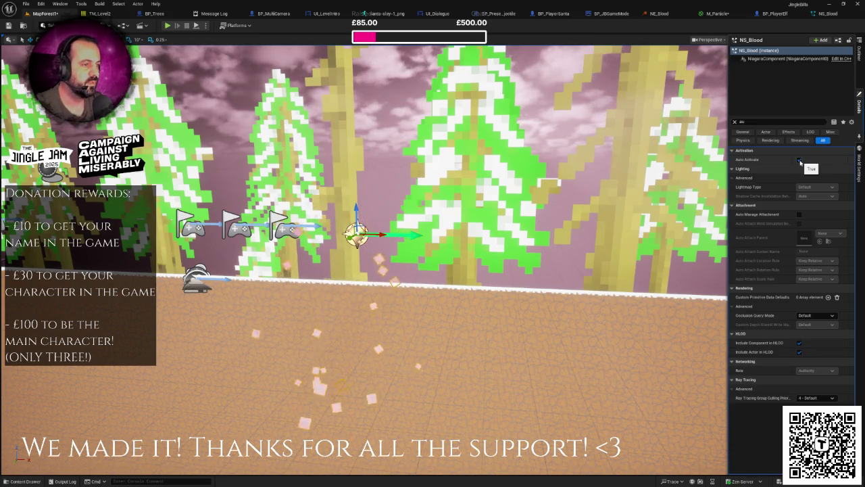
pyautogui.click(361, 203)
pyautogui.click(361, 203)
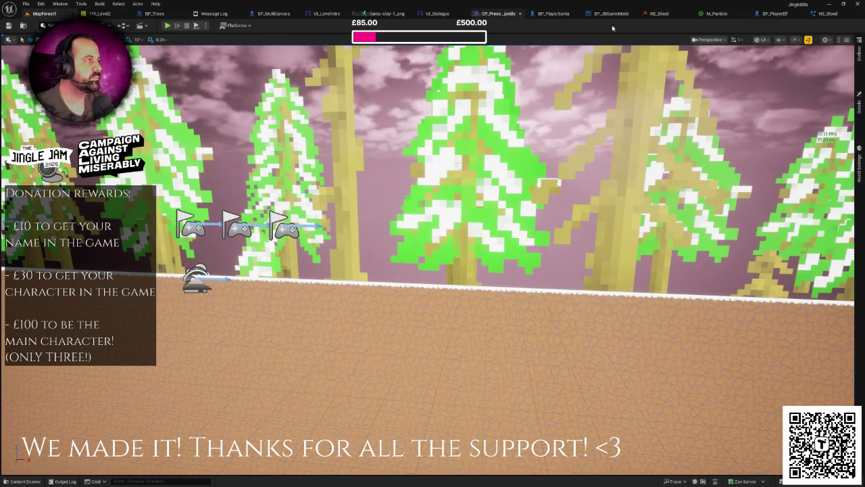
pyautogui.click(775, 13)
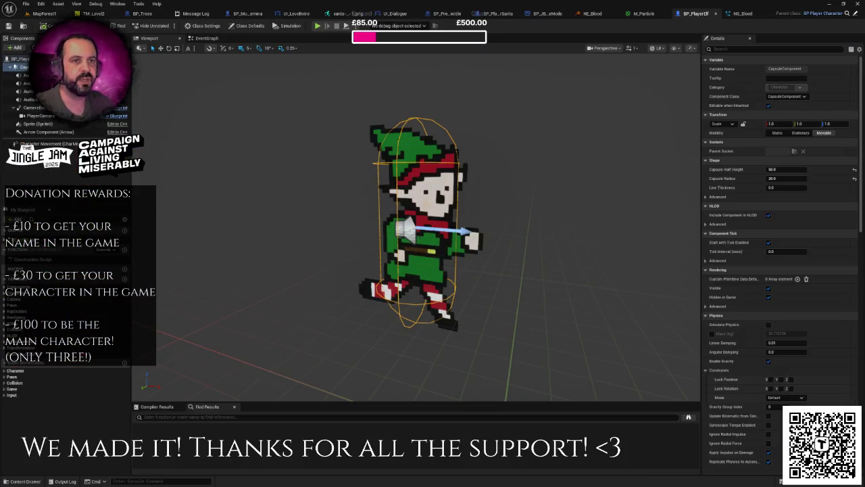
# - Add a Niagara NS_Blood component to the elf, named BloodParticles
pyautogui.click(16, 47)
pyautogui.write('nia')
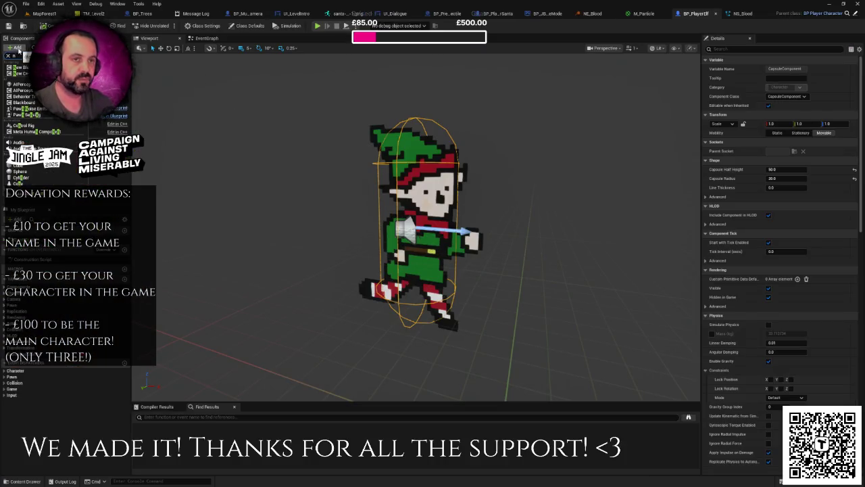
pyautogui.click(27, 67)
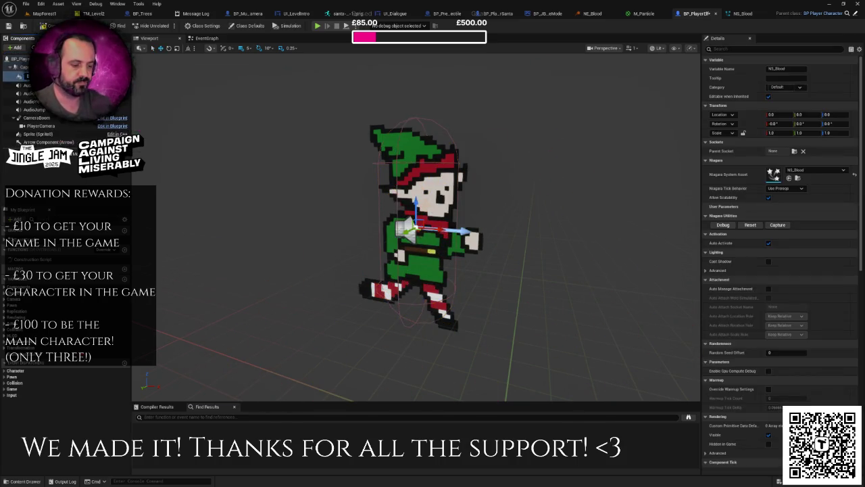
pyautogui.write('BloodParticles')
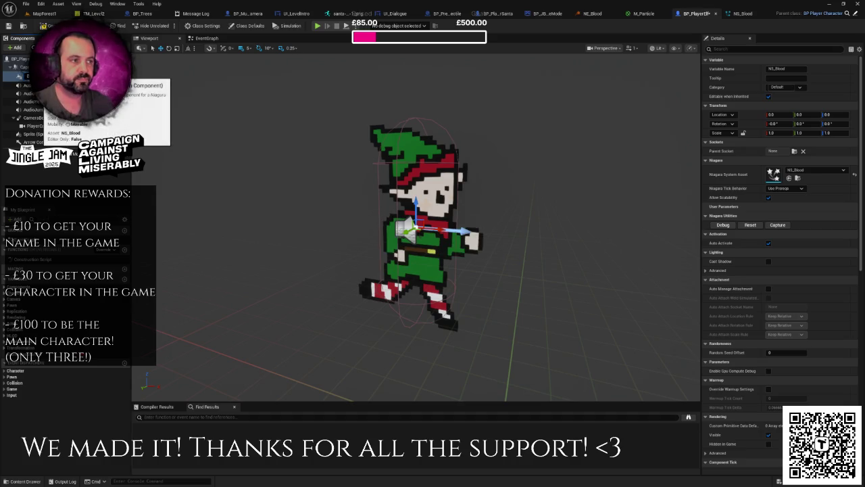
pyautogui.press('Return')
pyautogui.scroll(-5, 394, 183)
pyautogui.moveTo(394, 183); pyautogui.dragTo(354, 183)
# - Untick Auto Activate on BloodParticles via a Details search for 'au'
pyautogui.click(771, 49)
pyautogui.write('au')
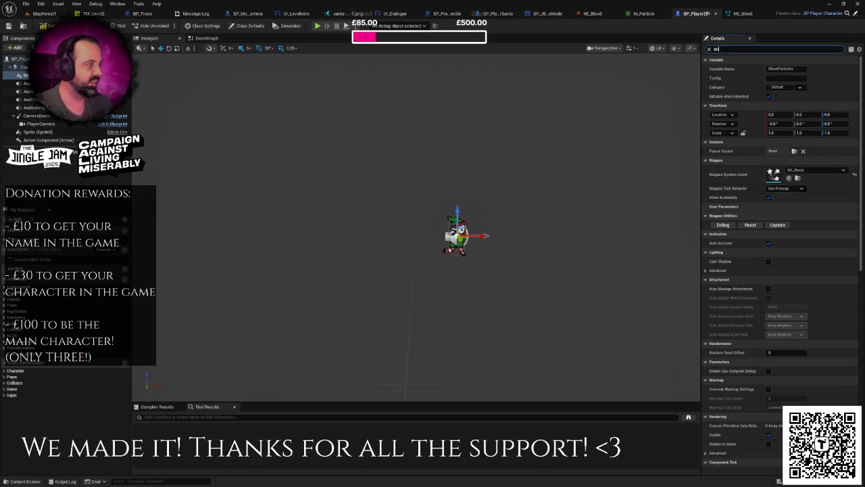
pyautogui.click(770, 70)
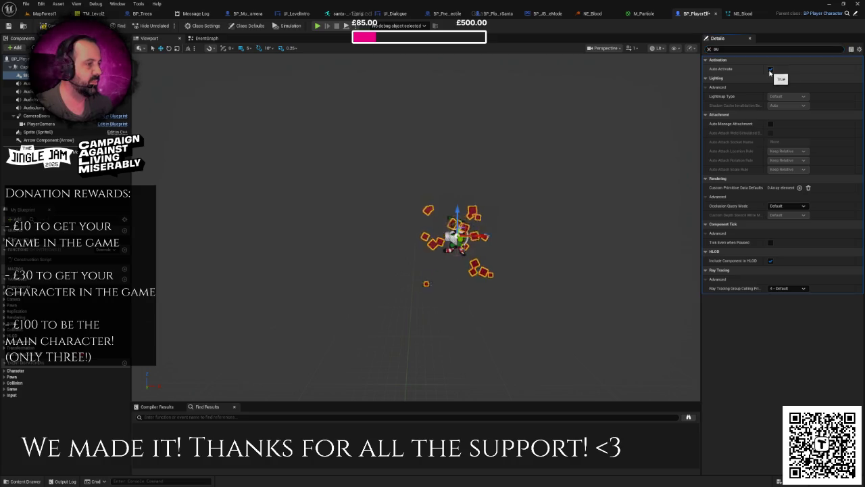
pyautogui.moveTo(504, 183); pyautogui.dragTo(490, 181)
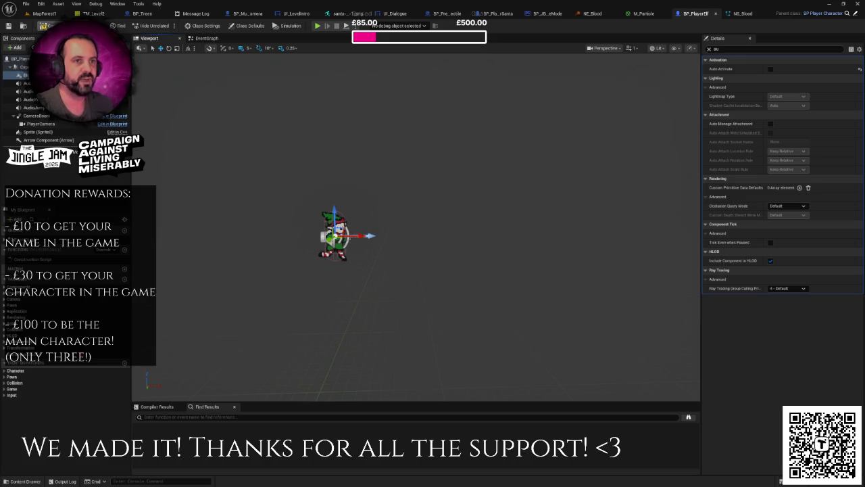
# - Switch to the elf blueprint's Event Graph
pyautogui.click(207, 38)
pyautogui.scroll(2, 291, 251)
pyautogui.rightClick(291, 250)
pyautogui.click(271, 245)
# - Nudge the left nodes of the lower Event Graph group slightly downward
pyautogui.moveTo(271, 249); pyautogui.dragTo(332, 241)
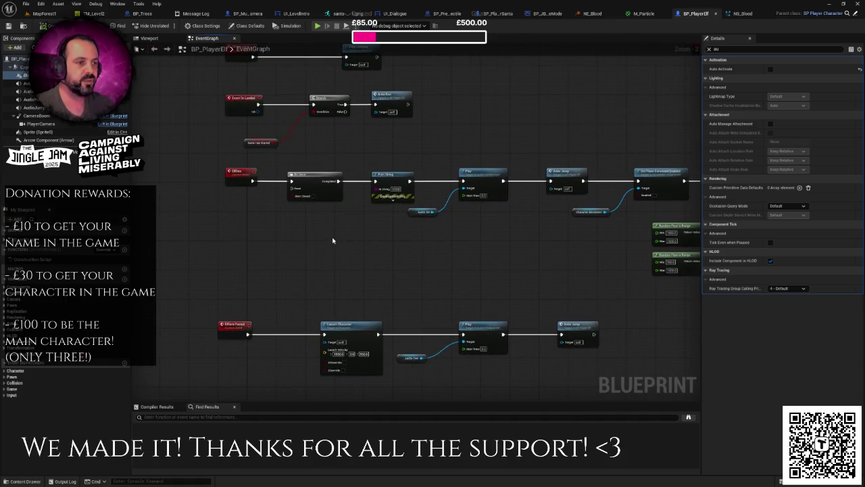
pyautogui.scroll(-4, 332, 262)
pyautogui.moveTo(284, 193); pyautogui.dragTo(505, 367)
pyautogui.moveTo(307, 212)
pyautogui.mouseDown()
pyautogui.moveTo(367, 269)
pyautogui.moveTo(369, 260)
pyautogui.mouseUp()
pyautogui.moveTo(327, 216)
pyautogui.mouseDown()
pyautogui.moveTo(333, 244)
pyautogui.moveTo(332, 236)
pyautogui.mouseUp()
pyautogui.scroll(4, 328, 178)
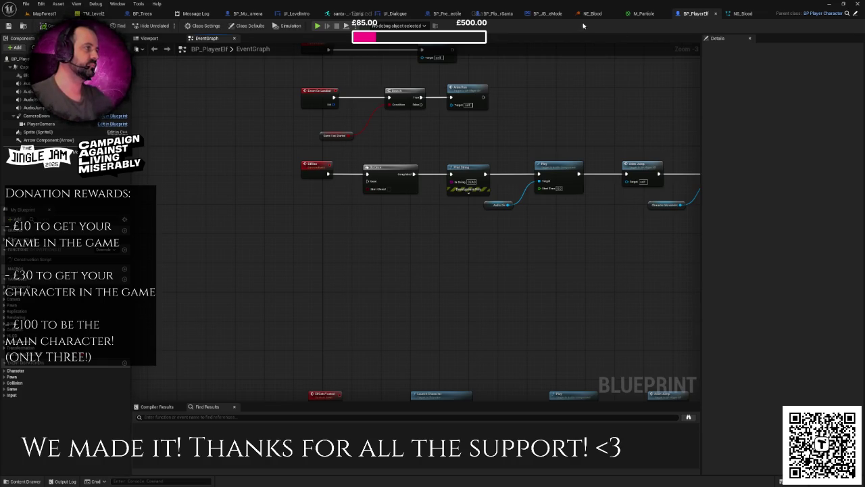
# - Select the BloodParticles component in the Viewport, then bring up the NS_Blood editor
pyautogui.click(149, 38)
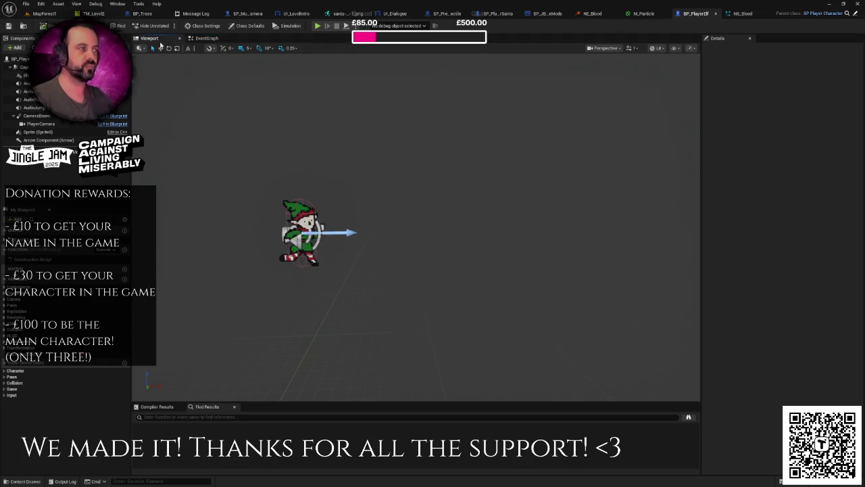
pyautogui.click(27, 75)
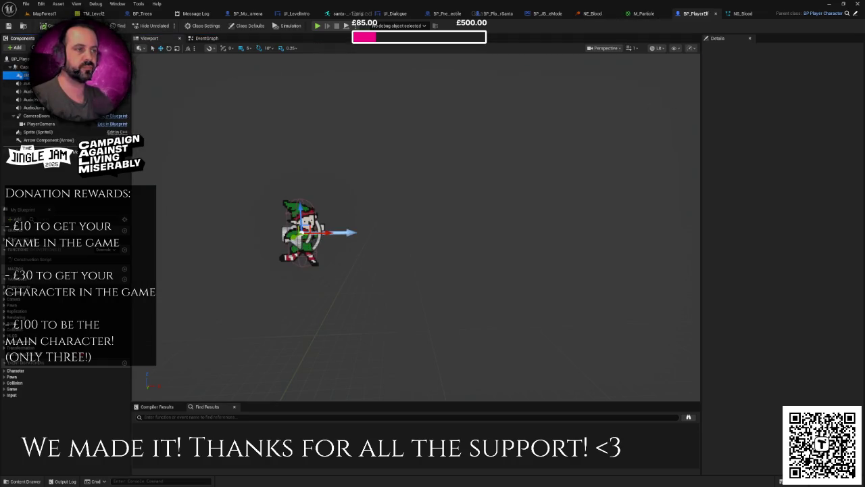
pyautogui.click(743, 14)
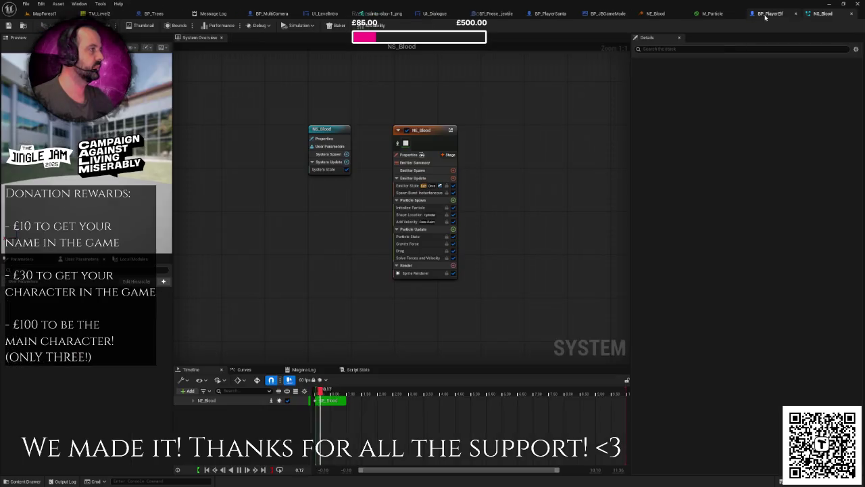
# - Close the NS_Blood, M_Particle and NE_Blood editors and browse Blueprints in MapForest1
pyautogui.click(764, 14)
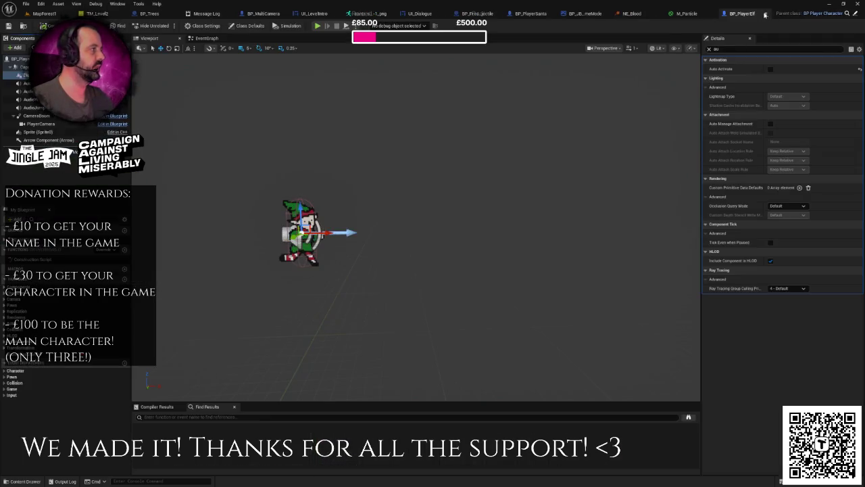
pyautogui.click(709, 14)
pyautogui.click(708, 15)
pyautogui.click(77, 13)
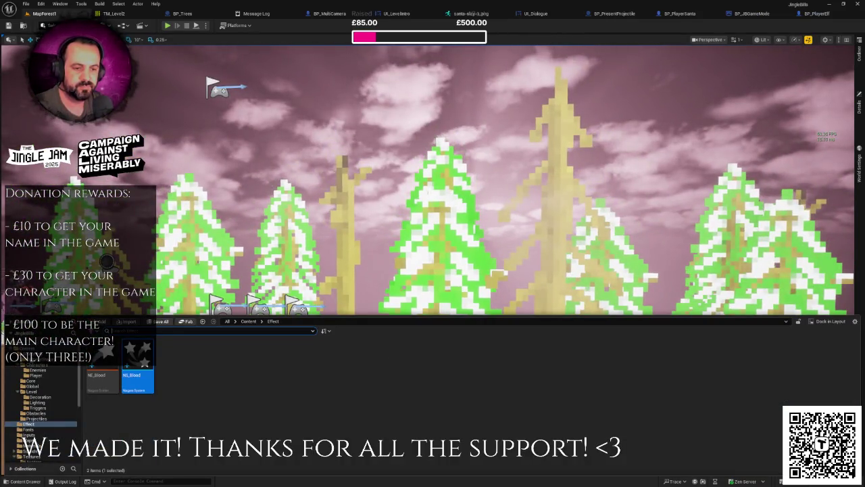
pyautogui.click(48, 359)
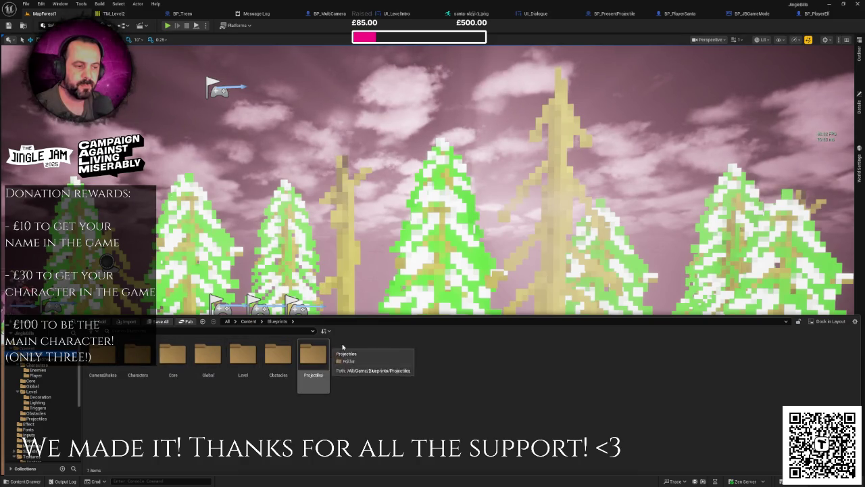
# - Open BP_Enemy from Enemies and select its Begin Overlap to Elf Dies node chain
pyautogui.click(46, 371)
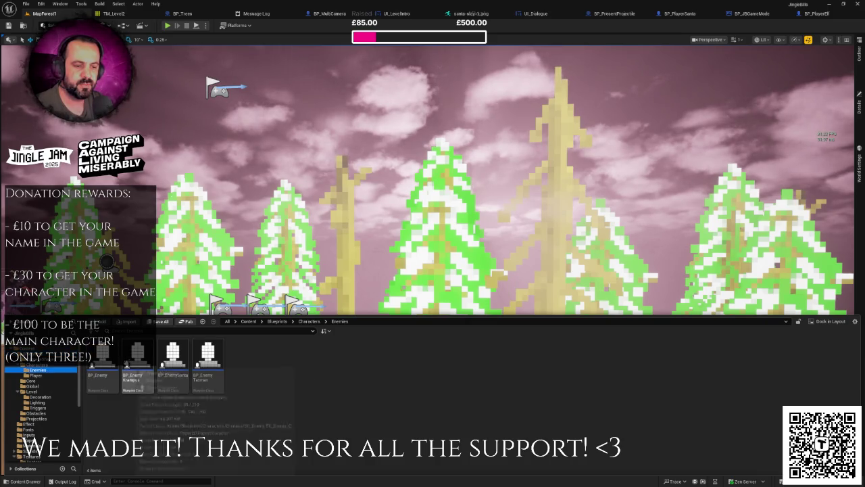
pyautogui.doubleClick(102, 358)
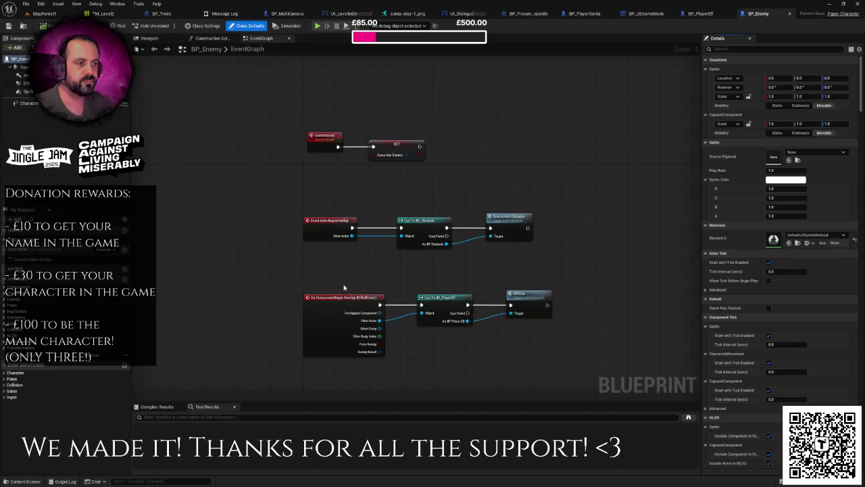
pyautogui.rightClick(374, 209)
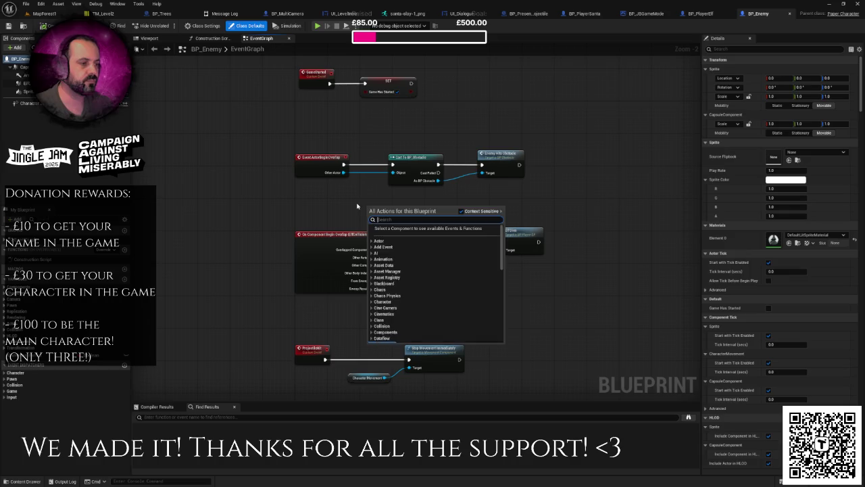
pyautogui.click(357, 206)
pyautogui.moveTo(469, 286); pyautogui.dragTo(458, 269)
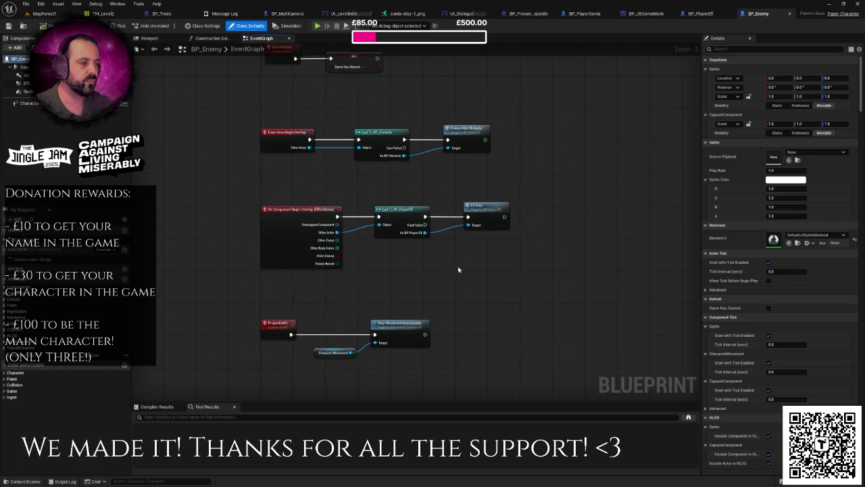
pyautogui.click(493, 207)
pyautogui.moveTo(257, 196)
pyautogui.mouseDown()
pyautogui.moveTo(415, 251)
pyautogui.moveTo(518, 272)
pyautogui.mouseUp()
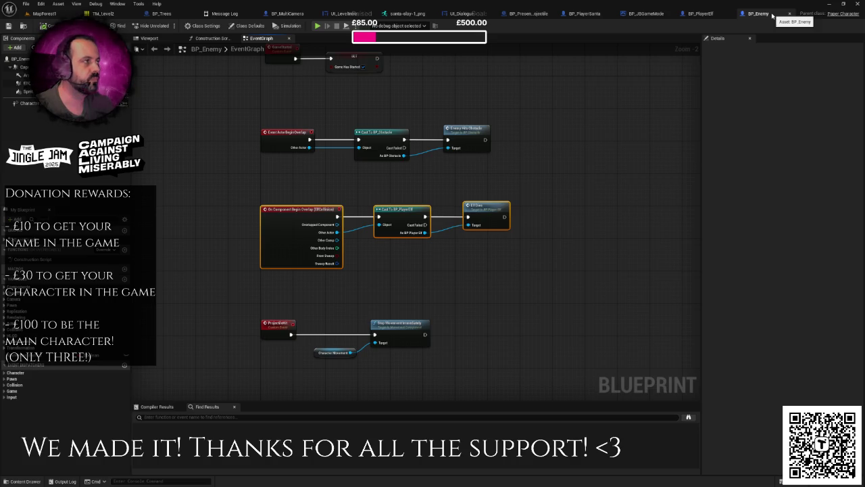
# - Close seven unused tabs, BP_PresentProjectile through BP_Trees, and return to MapForest1
pyautogui.click(599, 15)
pyautogui.click(594, 16)
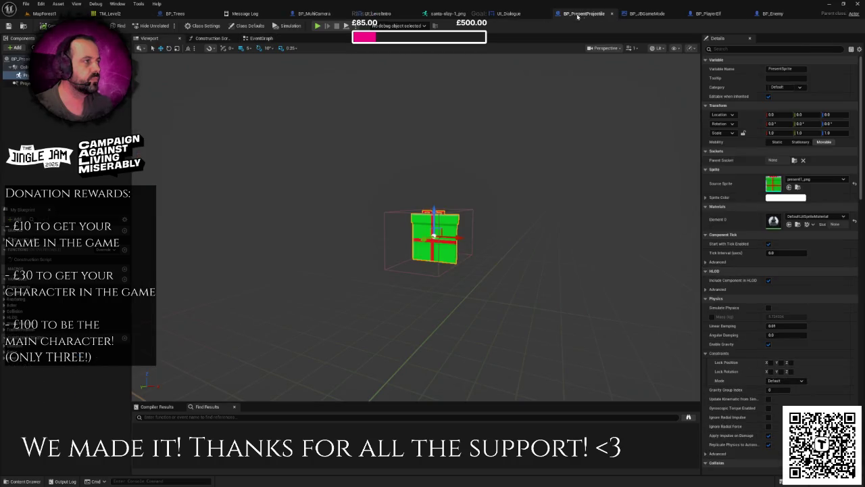
pyautogui.click(611, 14)
pyautogui.click(584, 15)
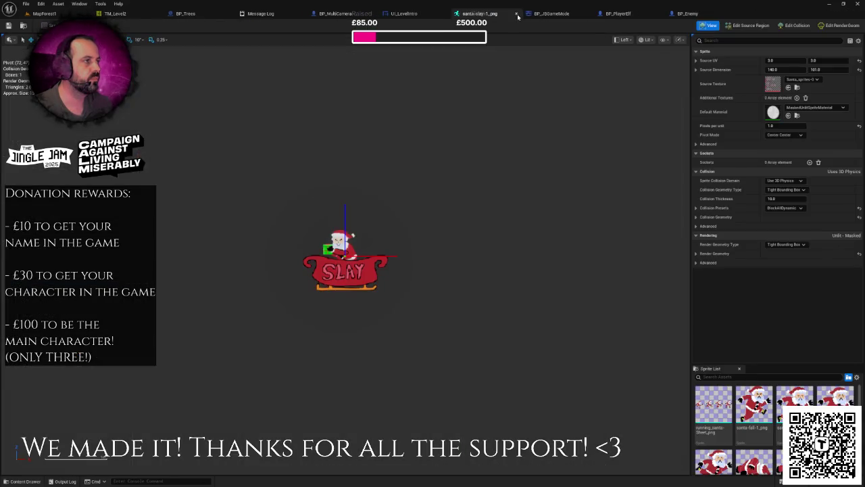
pyautogui.click(516, 14)
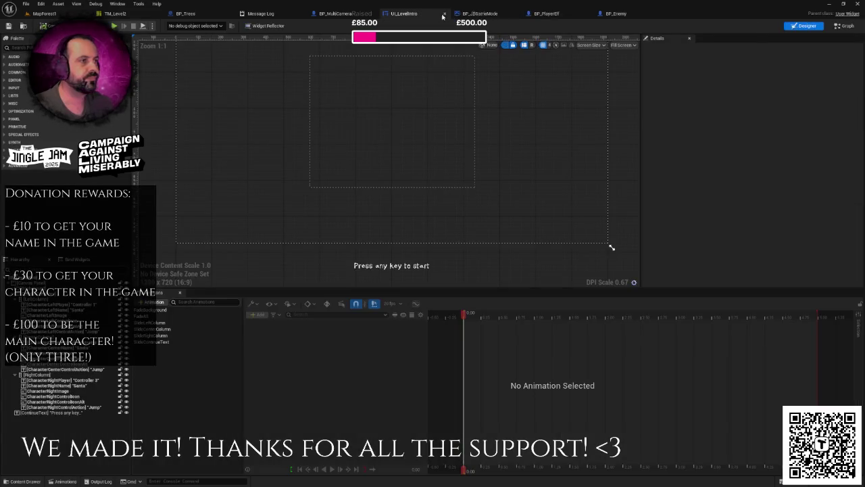
pyautogui.click(451, 13)
pyautogui.click(372, 14)
pyautogui.click(300, 13)
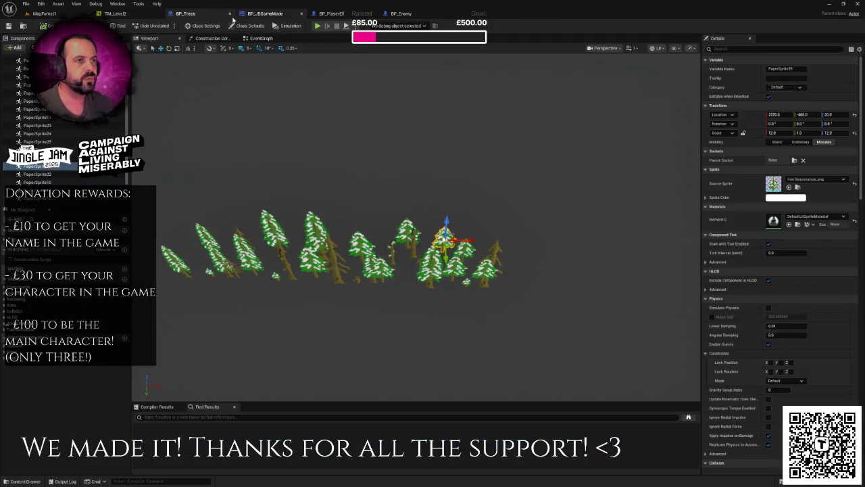
pyautogui.click(229, 14)
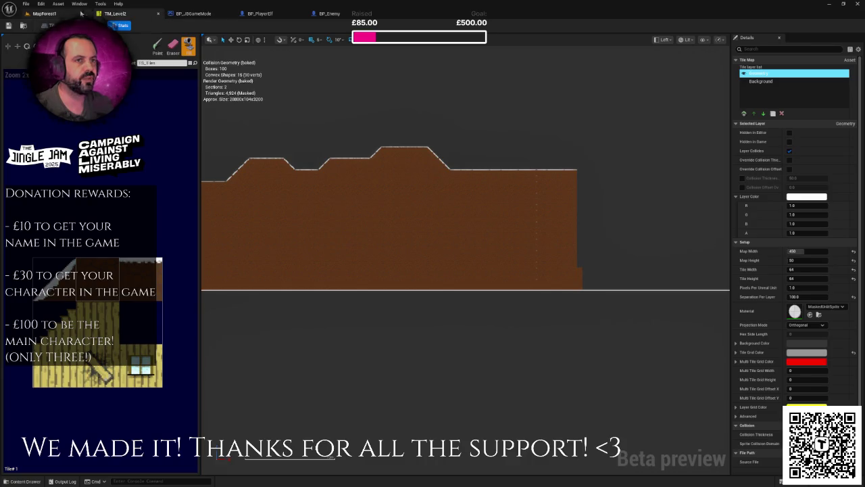
pyautogui.click(82, 14)
pyautogui.hotkey('ctrl', 'space')
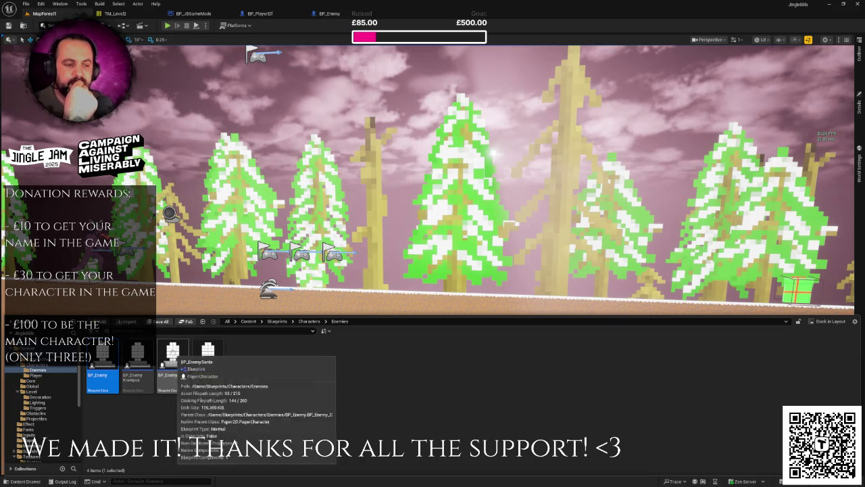
# - Open BP_EnemySanta and look over its falling-timeline Event Graph
pyautogui.click(185, 356)
pyautogui.doubleClick(184, 356)
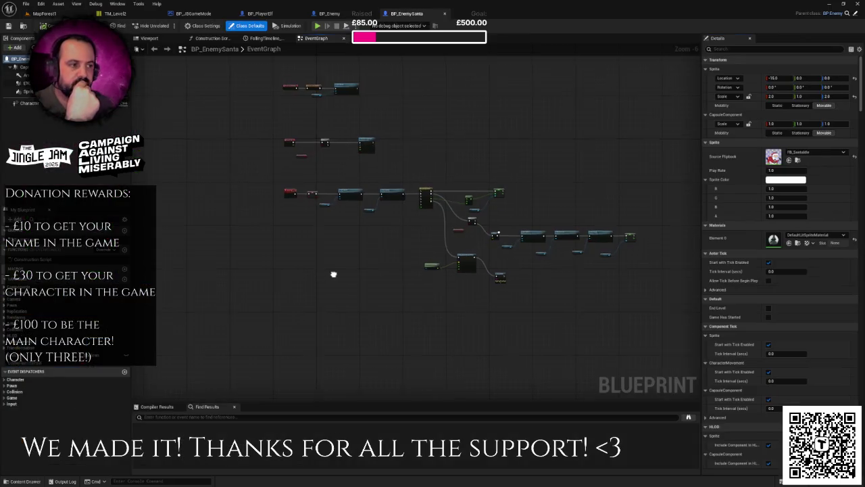
pyautogui.scroll(4, 332, 270)
pyautogui.moveTo(336, 258); pyautogui.dragTo(291, 316)
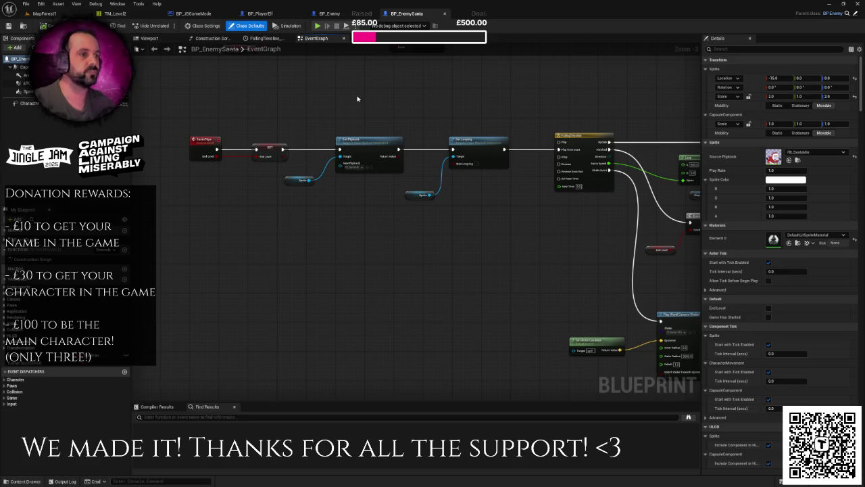
pyautogui.scroll(-1, 356, 95)
pyautogui.rightClick(356, 95)
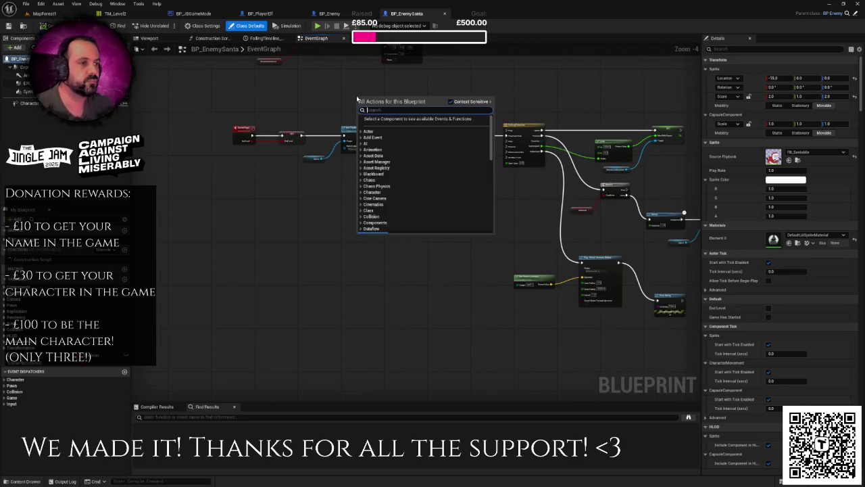
pyautogui.click(338, 90)
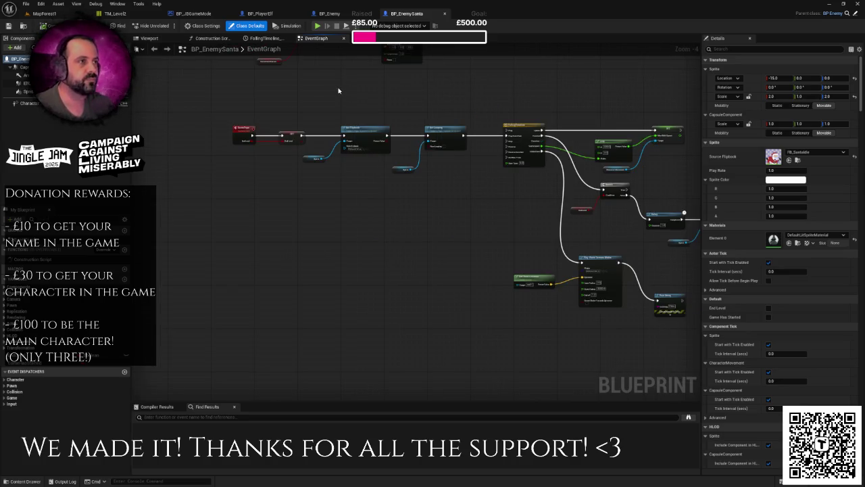
pyautogui.click(44, 14)
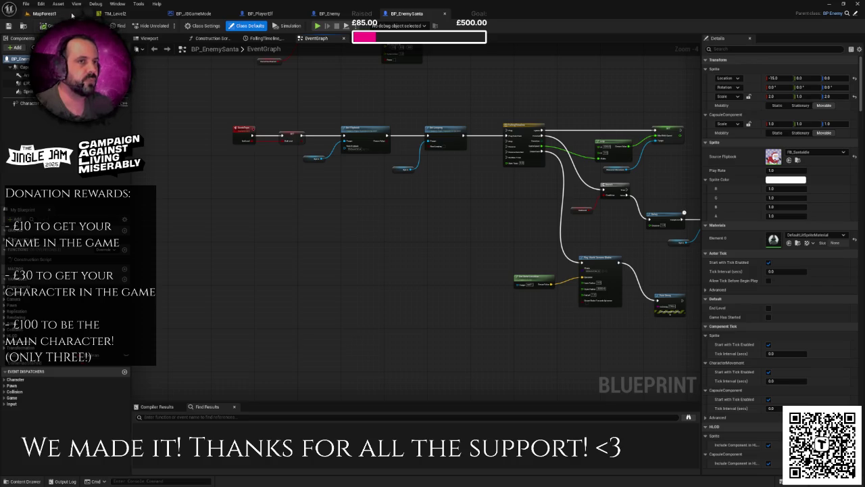
pyautogui.hotkey('ctrl', 'space')
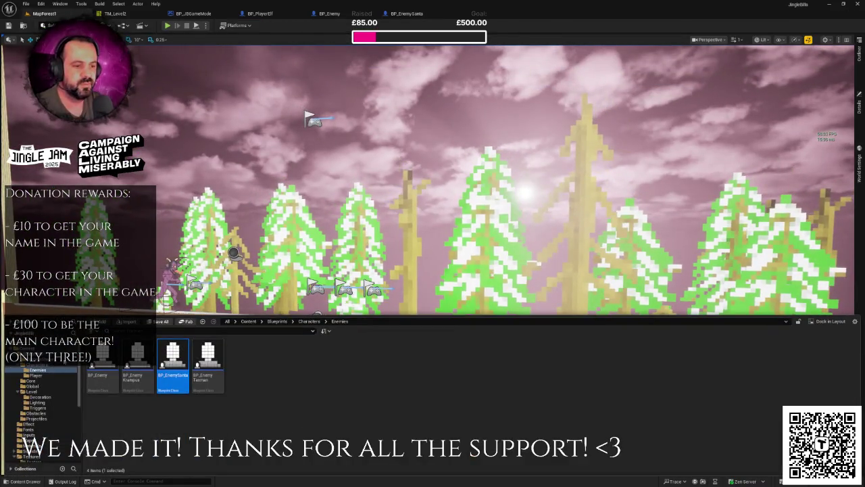
# - Create a Blueprint Enumeration named DeathTypes in the Player folder
pyautogui.click(275, 365)
pyautogui.rightClick(284, 365)
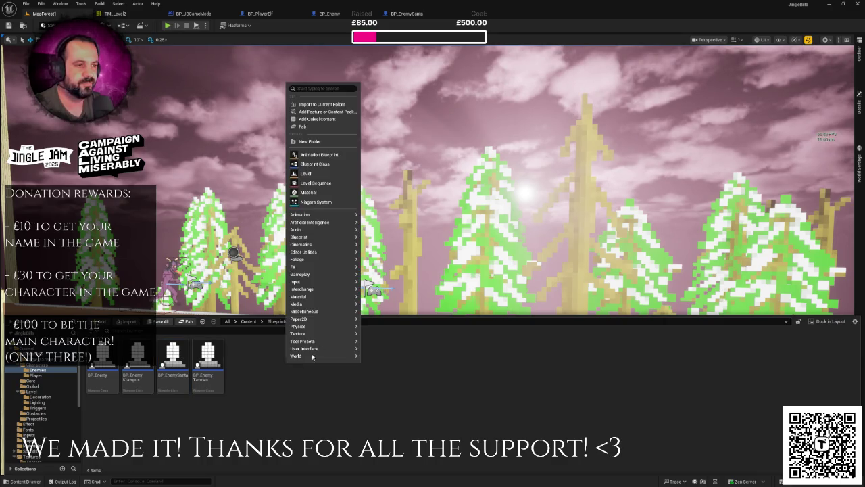
pyautogui.moveTo(343, 277)
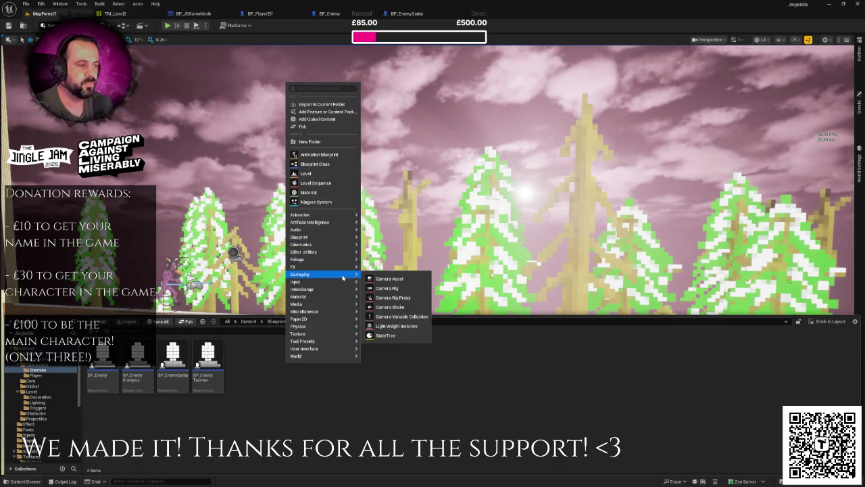
pyautogui.moveTo(325, 237)
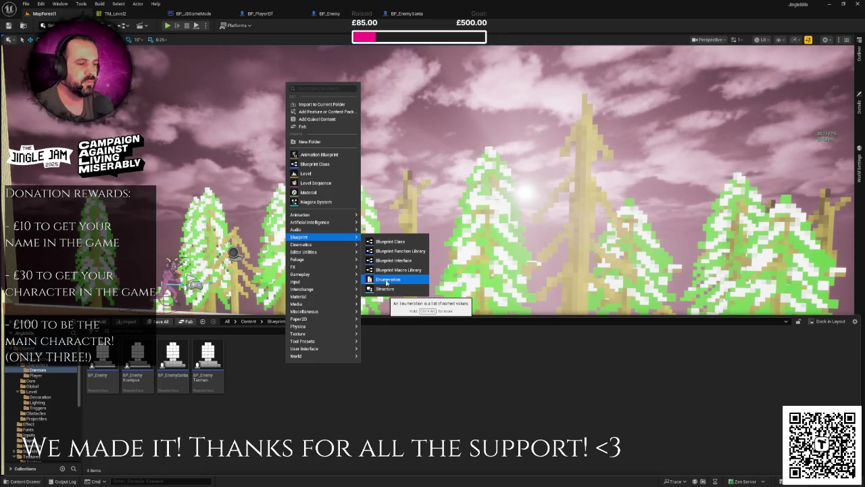
pyautogui.moveTo(324, 296)
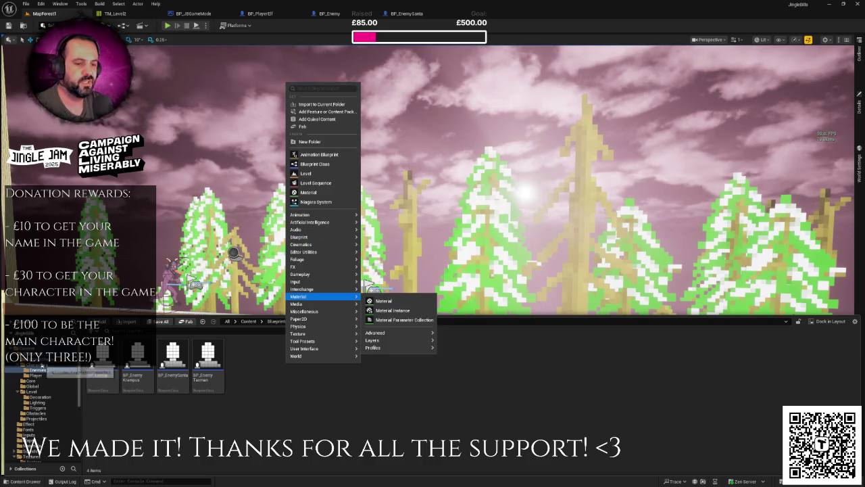
pyautogui.click(35, 375)
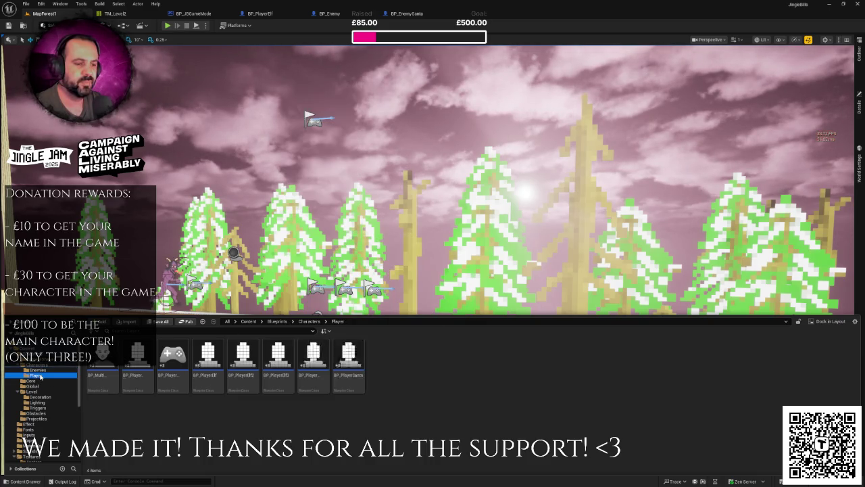
pyautogui.rightClick(399, 369)
pyautogui.moveTo(455, 223)
pyautogui.moveTo(439, 240)
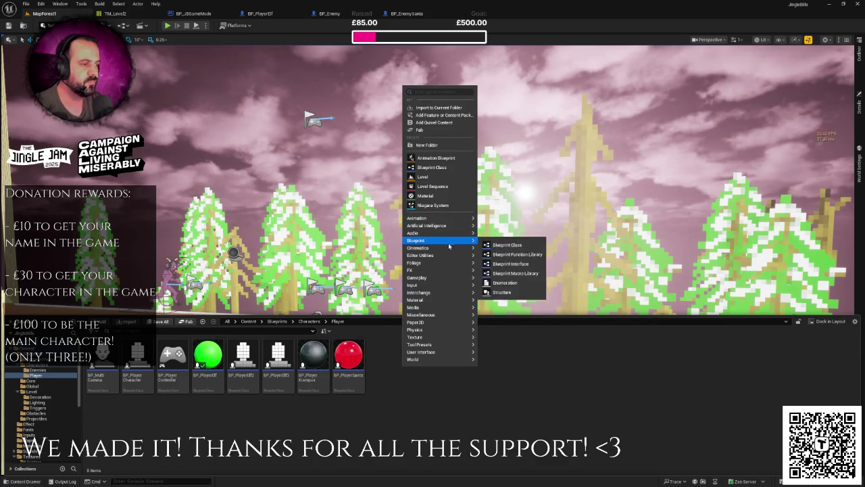
pyautogui.click(506, 283)
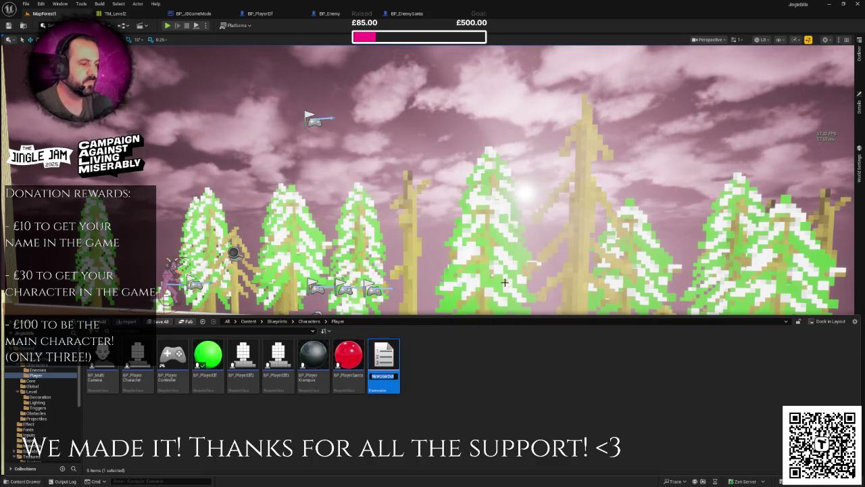
pyautogui.write('DeathTypes')
pyautogui.press('Return')
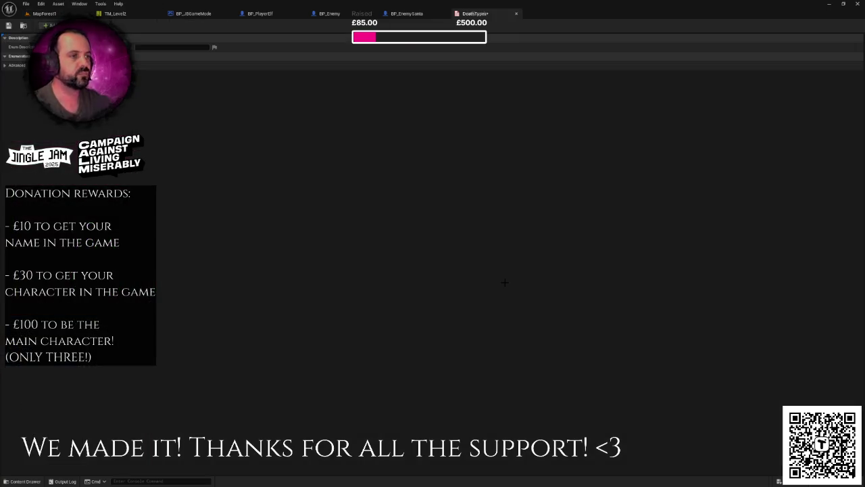
# - Add three enumerators named Kicked, Exploded and Fire to DeathTypes
pyautogui.click(48, 25)
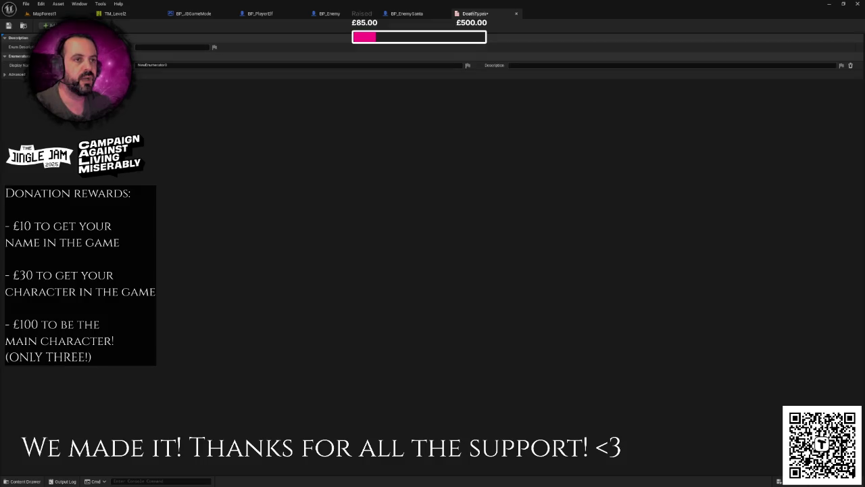
pyautogui.click(48, 25)
pyautogui.click(49, 25)
pyautogui.click(153, 65)
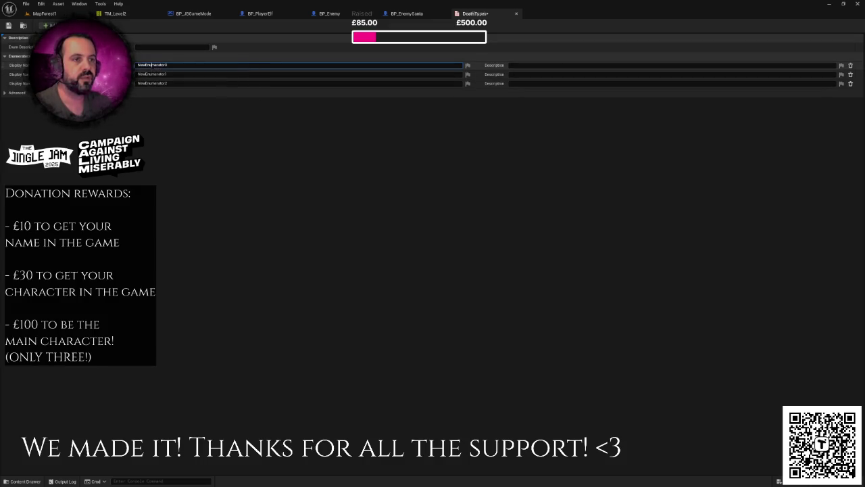
pyautogui.write('Kicked')
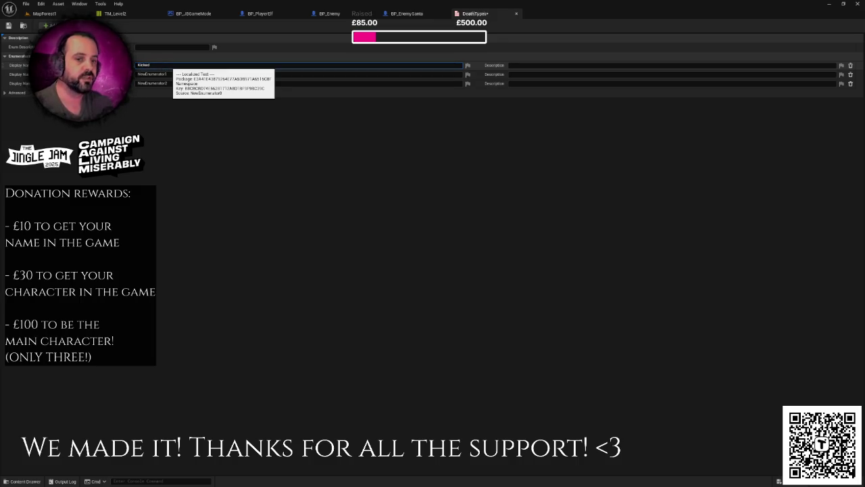
pyautogui.press('Return')
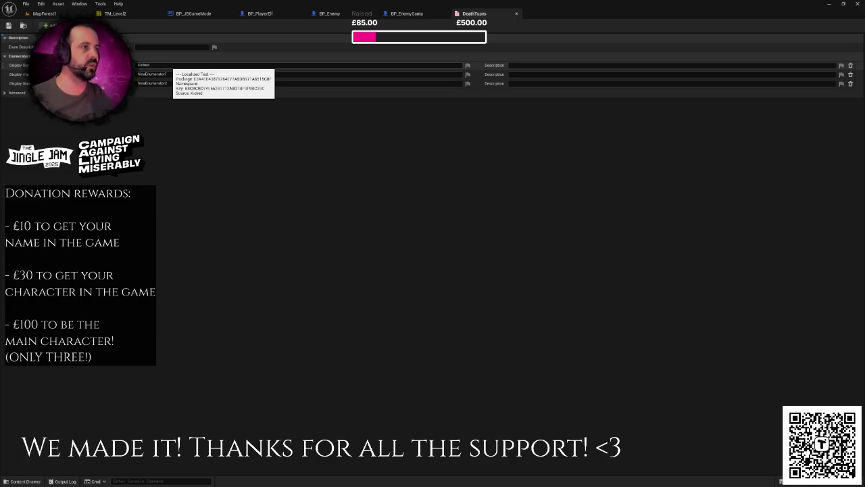
pyautogui.click(153, 74)
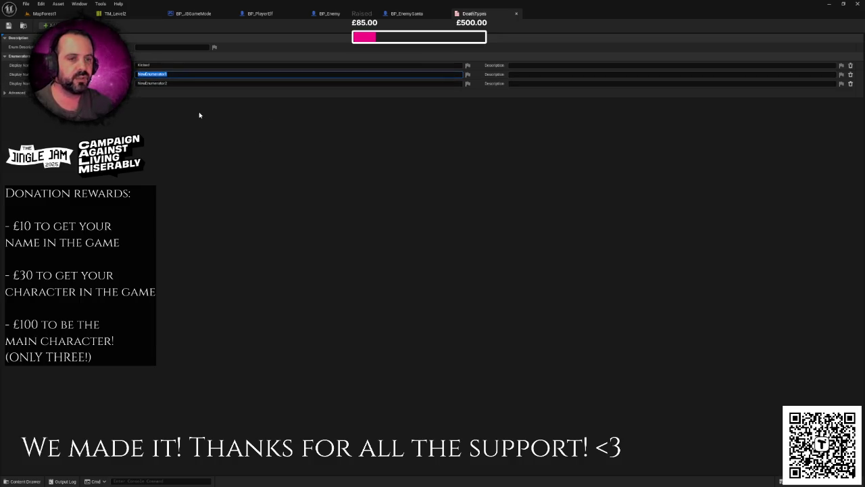
pyautogui.write('B')
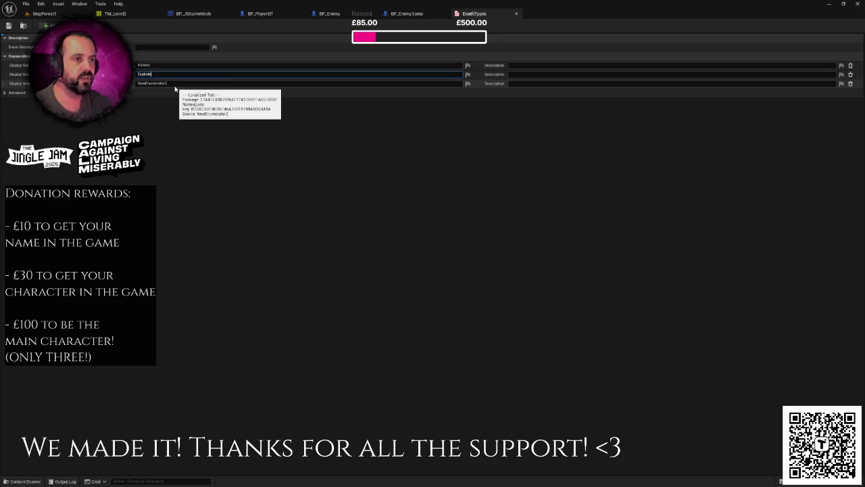
pyautogui.write('d')
pyautogui.press('Return')
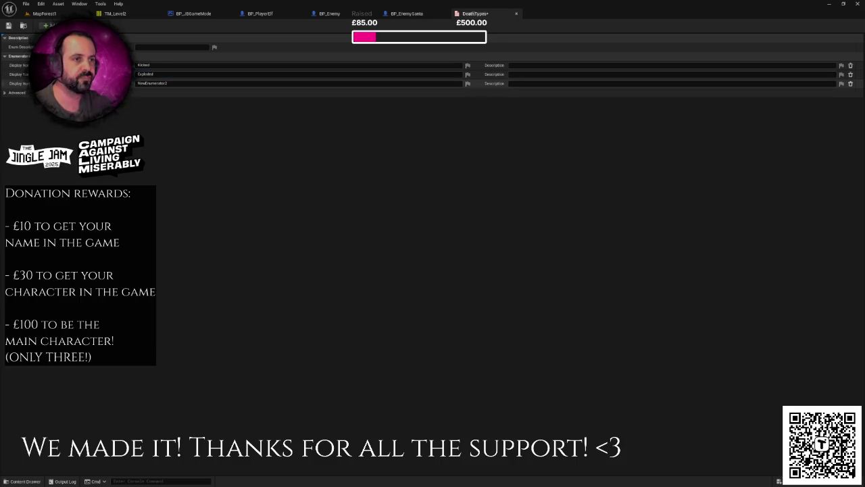
pyautogui.click(179, 84)
pyautogui.write('Fire')
pyautogui.press('Return')
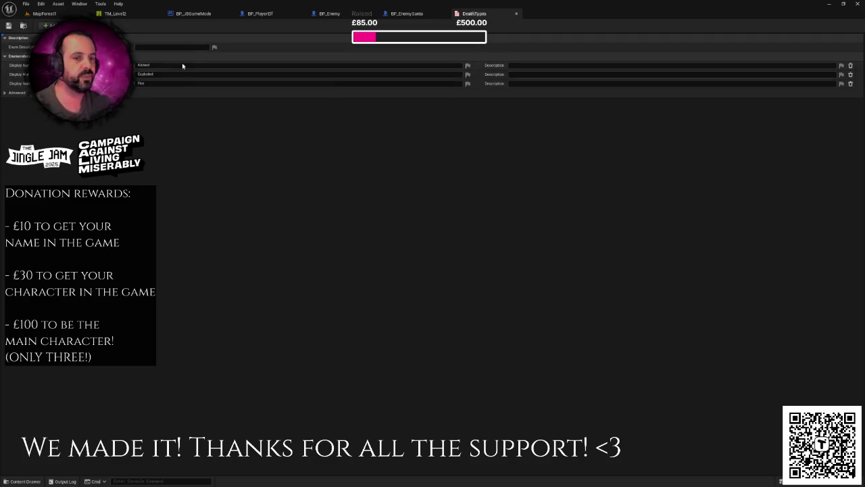
pyautogui.click(257, 13)
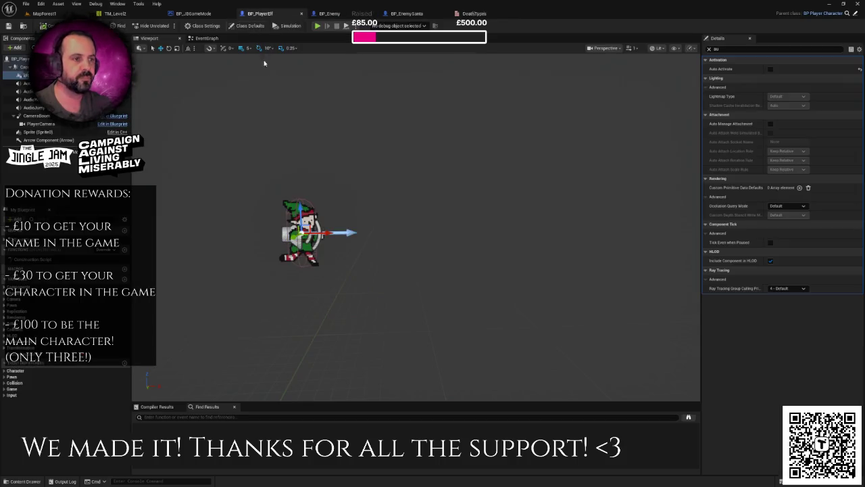
# - Add an input named DeathType to the ElfDies custom event
pyautogui.click(207, 38)
pyautogui.click(315, 164)
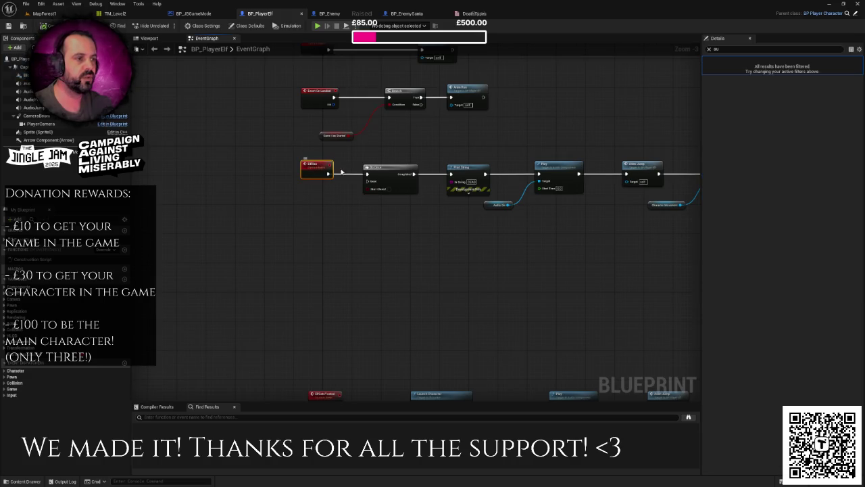
pyautogui.click(709, 49)
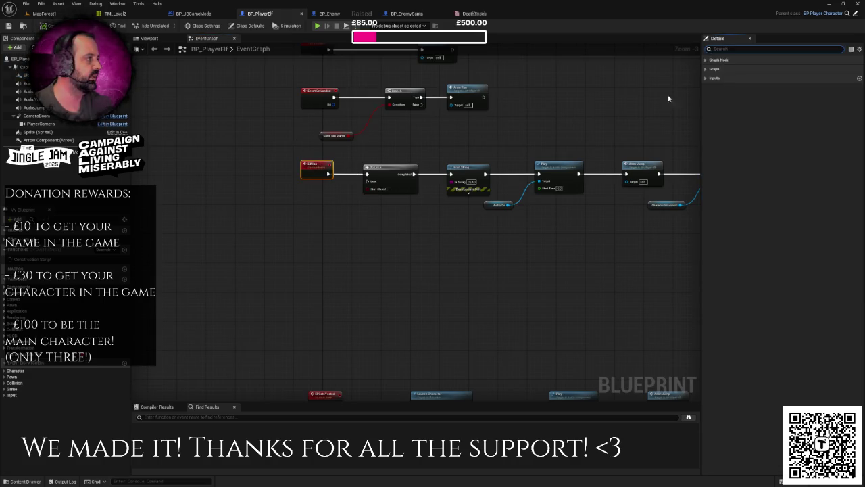
pyautogui.click(336, 163)
pyautogui.scroll(3, 336, 163)
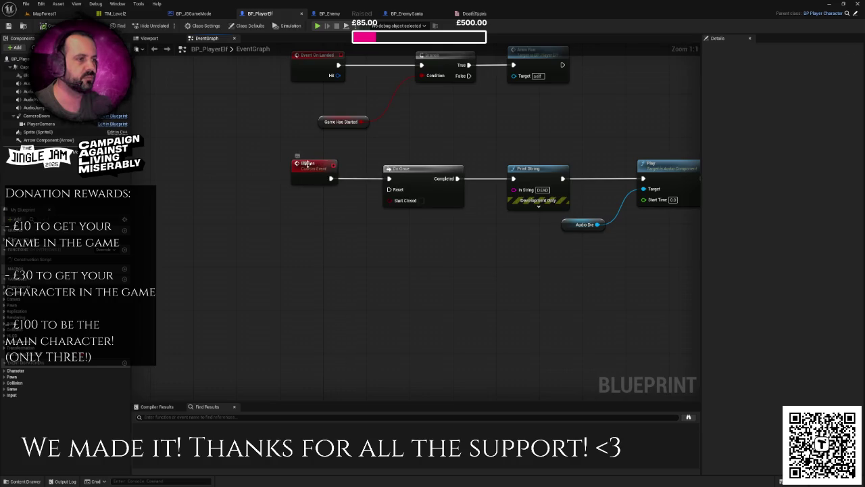
pyautogui.click(309, 163)
pyautogui.click(860, 138)
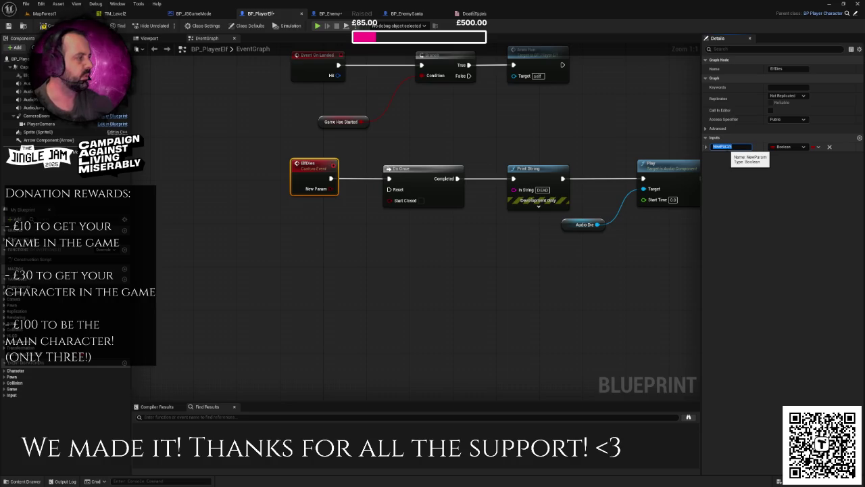
pyautogui.write('DeathType')
pyautogui.press('Return')
# - Set the DeathType input's type to the Death Types enumeration
pyautogui.click(786, 146)
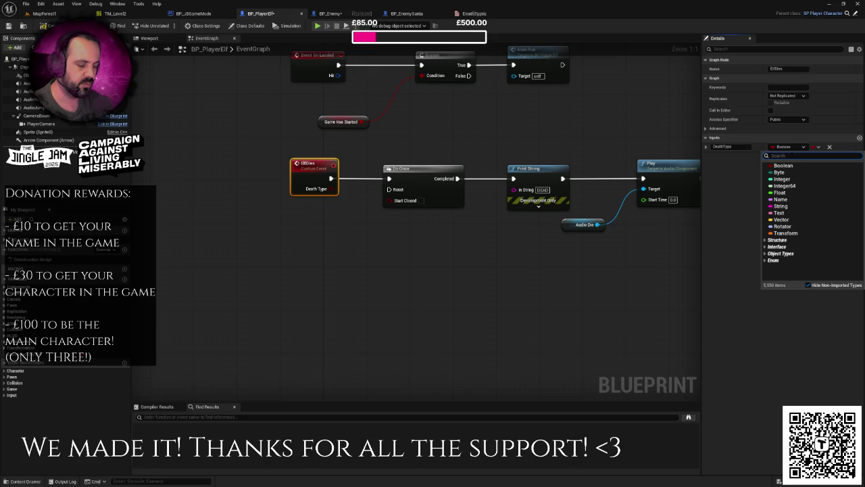
pyautogui.write('death')
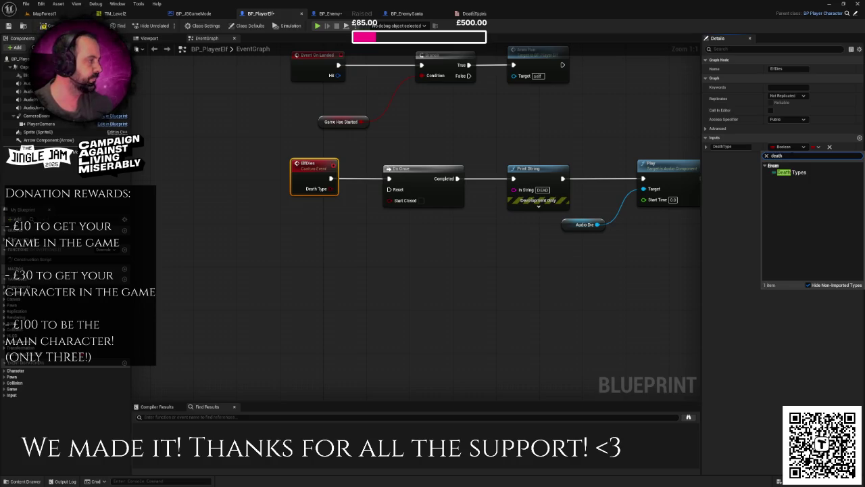
pyautogui.click(793, 172)
pyautogui.click(505, 271)
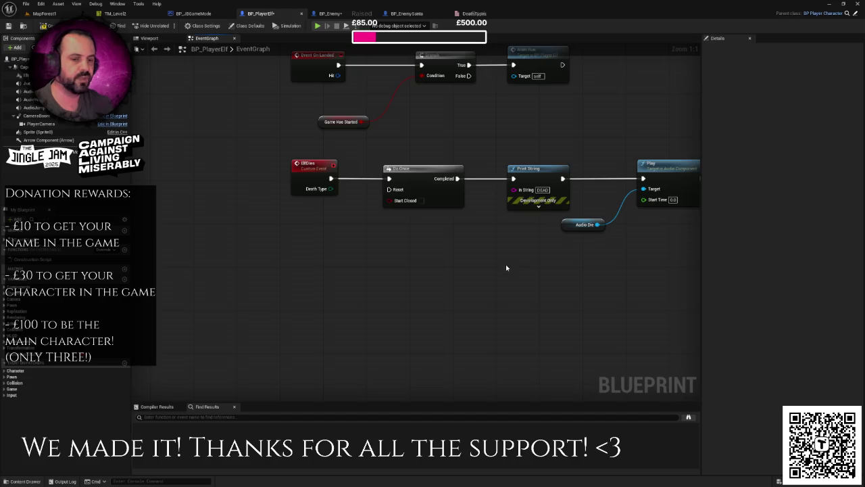
pyautogui.moveTo(504, 270); pyautogui.dragTo(432, 271)
pyautogui.scroll(-1, 432, 270)
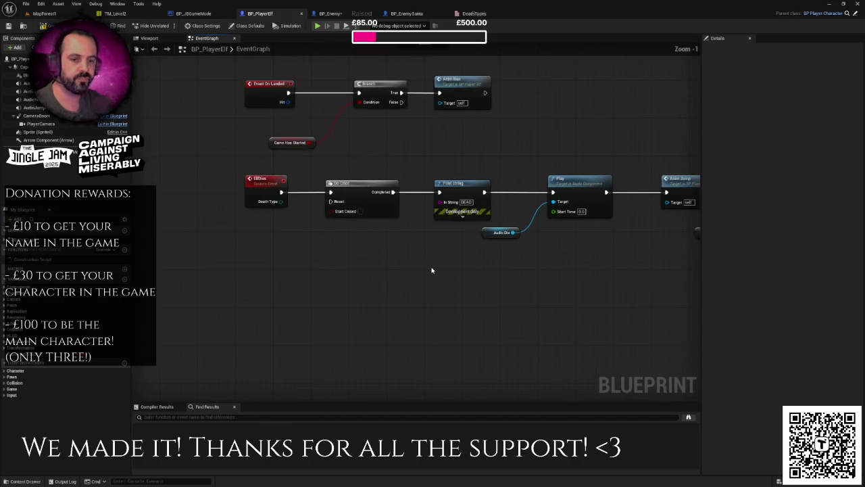
# - Pan across the BP_PlayerElf event graph and save all changed assets
pyautogui.scroll(-1, 415, 265)
pyautogui.moveTo(412, 261); pyautogui.dragTo(375, 258)
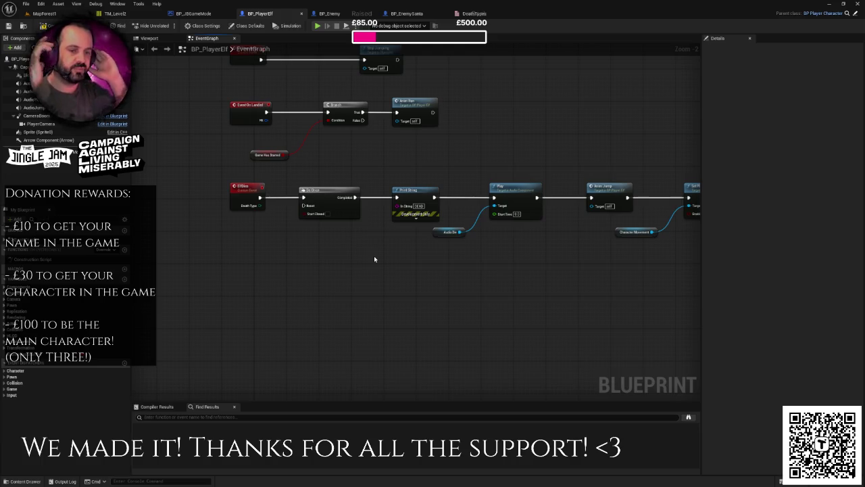
pyautogui.scroll(-1, 374, 255)
pyautogui.moveTo(374, 255); pyautogui.dragTo(287, 259)
pyautogui.scroll(-1, 315, 252)
pyautogui.hotkey('ctrl', 's')
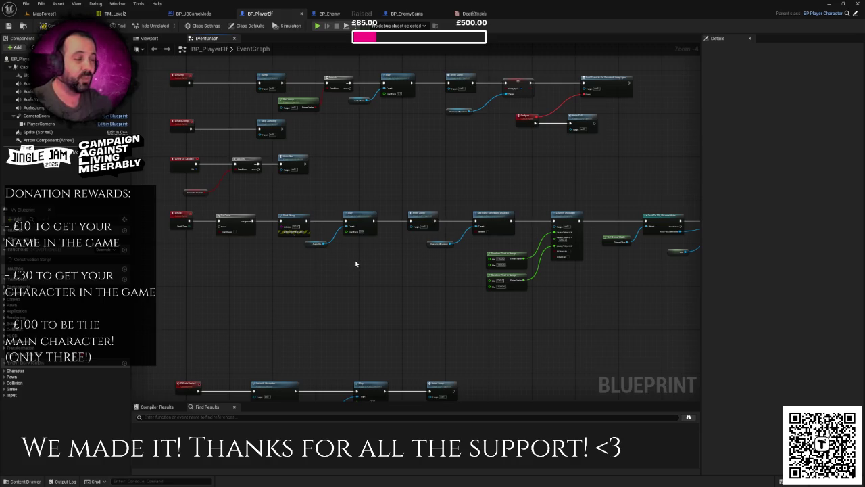
# - Marquee-select the middle row of death nodes and shift it slightly lower
pyautogui.scroll(-1, 407, 269)
pyautogui.scroll(-1, 297, 275)
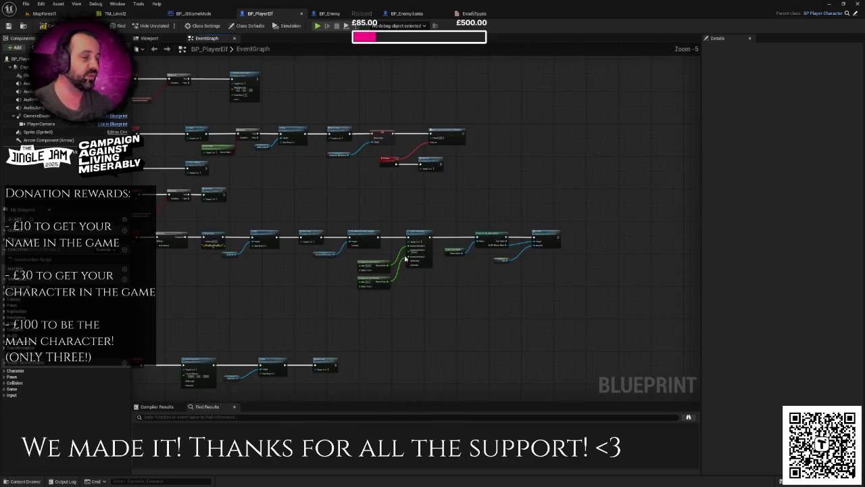
pyautogui.moveTo(576, 215); pyautogui.dragTo(209, 302)
pyautogui.scroll(1, 299, 279)
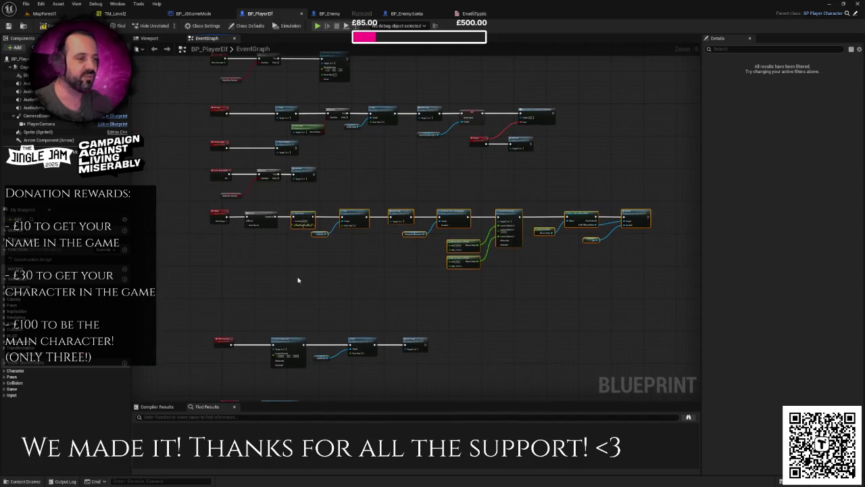
pyautogui.click(301, 279)
pyautogui.scroll(-3, 301, 279)
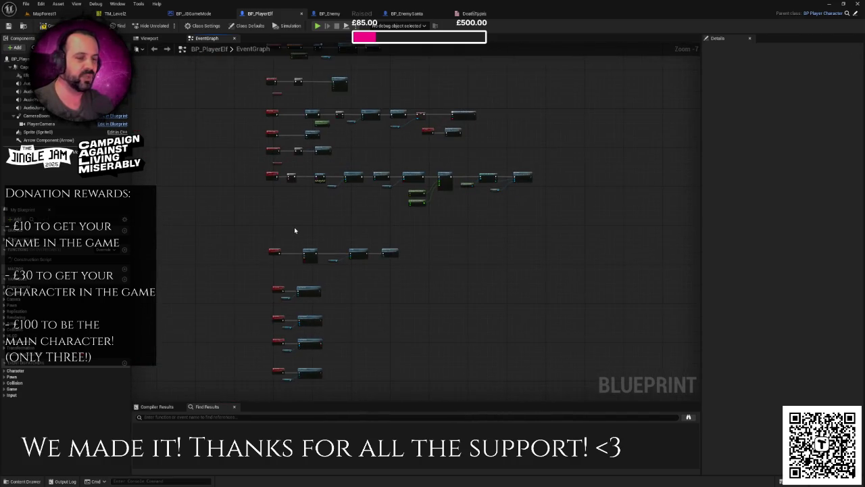
pyautogui.scroll(1, 315, 257)
pyautogui.moveTo(315, 258); pyautogui.dragTo(374, 224)
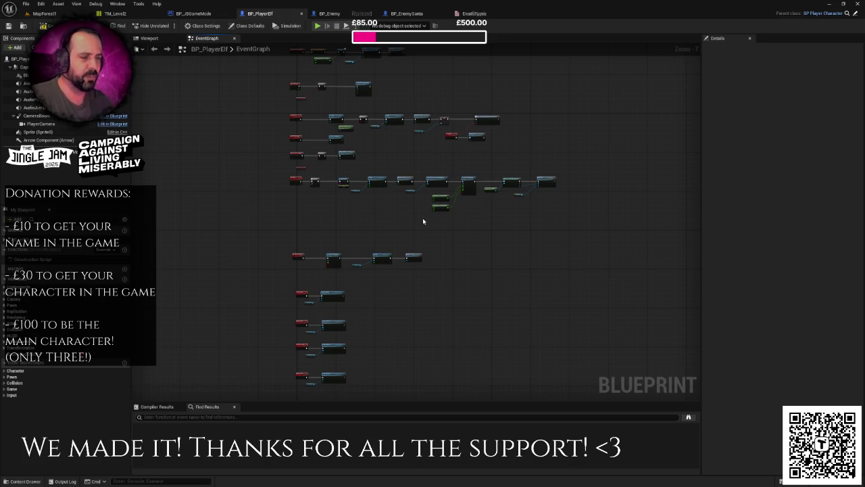
pyautogui.scroll(1, 399, 223)
pyautogui.scroll(-1, 399, 223)
pyautogui.scroll(1, 398, 224)
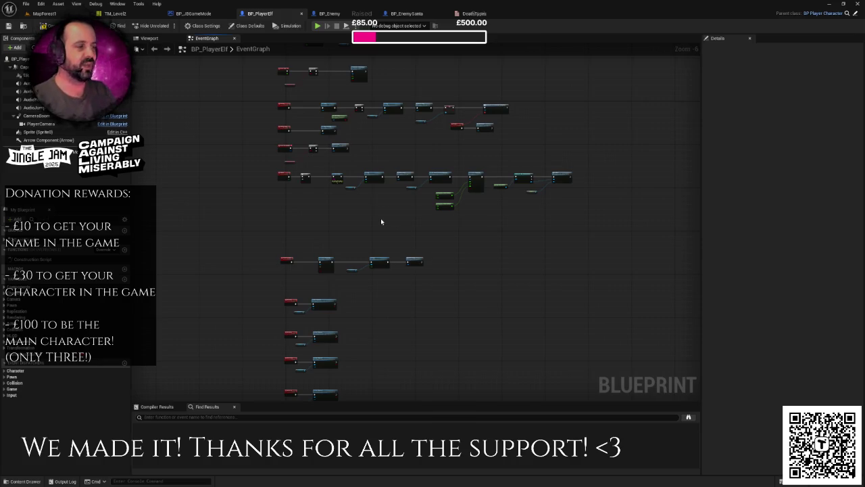
pyautogui.scroll(1, 382, 221)
pyautogui.moveTo(216, 157); pyautogui.dragTo(662, 208)
pyautogui.moveTo(325, 161); pyautogui.dragTo(324, 180)
pyautogui.click(324, 181)
# - Nudge the lower node group down, then move the middle row right for even spacing
pyautogui.scroll(-2, 328, 173)
pyautogui.moveTo(232, 184)
pyautogui.mouseDown()
pyautogui.moveTo(328, 248)
pyautogui.moveTo(449, 367)
pyautogui.mouseUp()
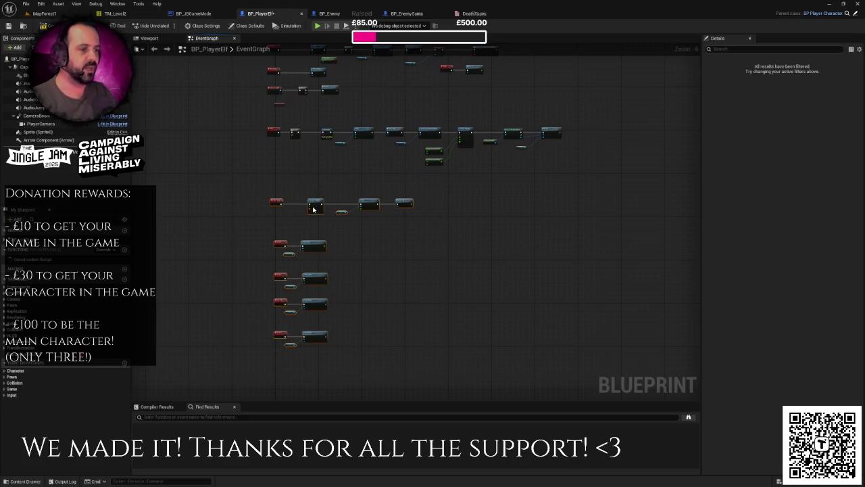
pyautogui.moveTo(314, 210); pyautogui.dragTo(311, 213)
pyautogui.click(314, 194)
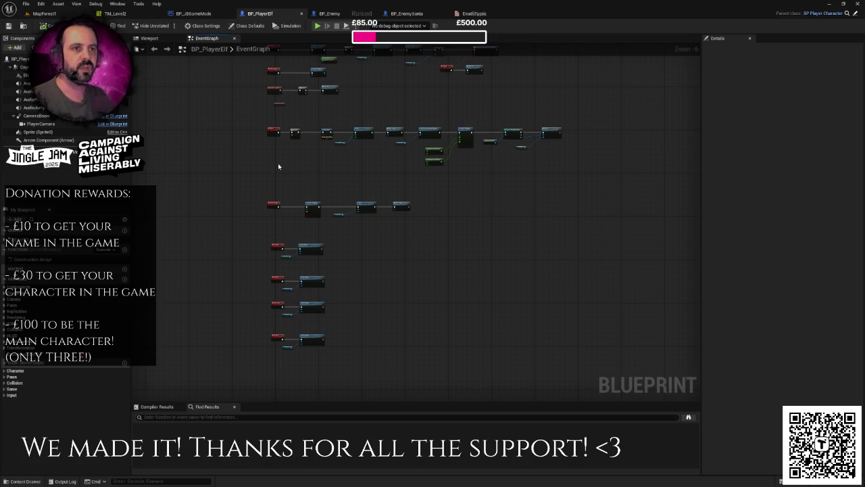
pyautogui.moveTo(278, 163); pyautogui.dragTo(217, 172)
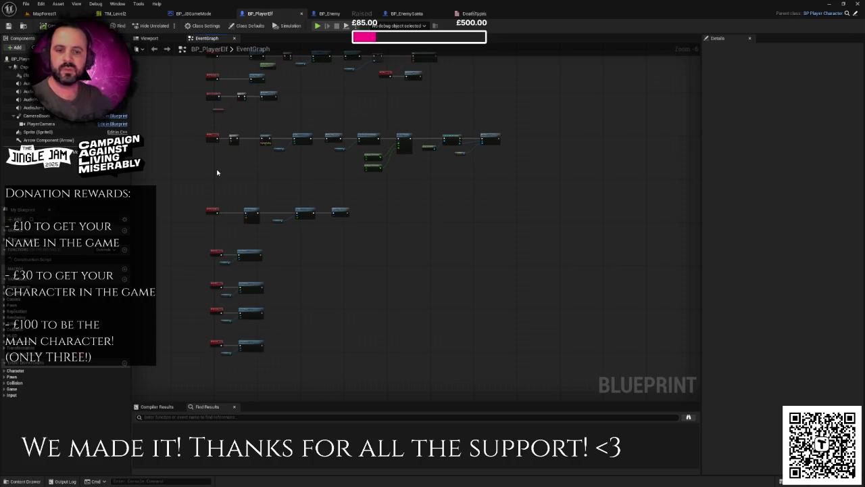
pyautogui.scroll(2, 252, 176)
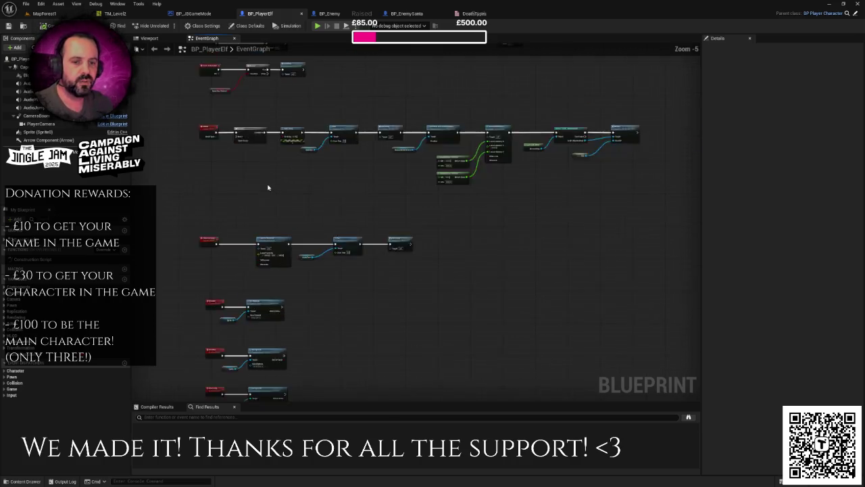
pyautogui.moveTo(276, 187); pyautogui.dragTo(278, 176)
pyautogui.scroll(-2, 277, 177)
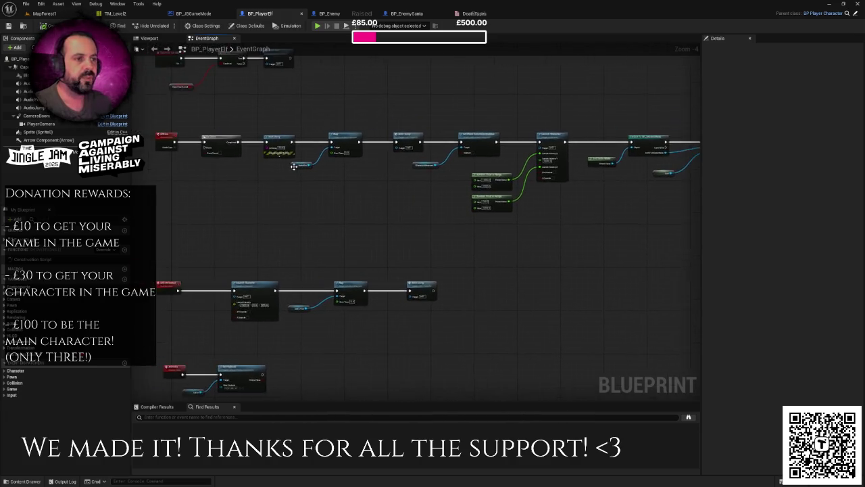
pyautogui.moveTo(250, 141); pyautogui.dragTo(548, 192)
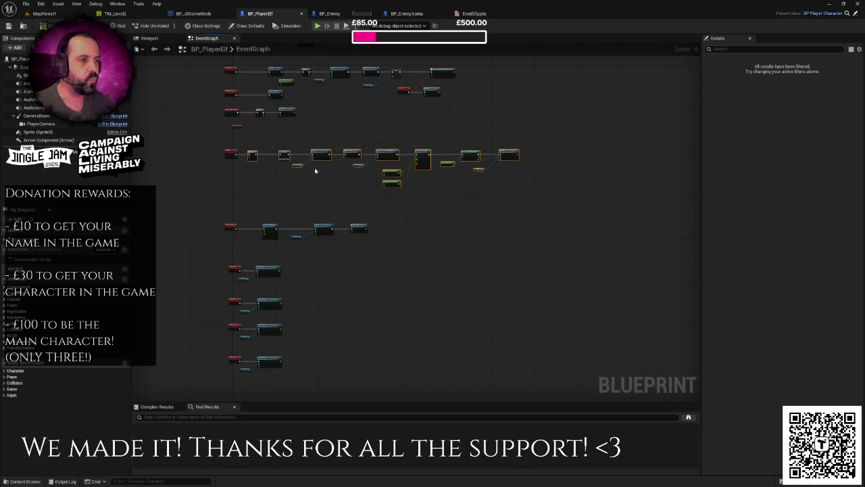
pyautogui.moveTo(253, 155); pyautogui.dragTo(284, 156)
pyautogui.moveTo(219, 191)
pyautogui.mouseDown()
pyautogui.moveTo(363, 378)
pyautogui.moveTo(375, 381)
pyautogui.mouseUp()
pyautogui.moveTo(229, 227)
pyautogui.mouseDown()
pyautogui.moveTo(230, 236)
pyautogui.moveTo(296, 232)
pyautogui.moveTo(275, 201)
pyautogui.mouseUp()
pyautogui.click(232, 215)
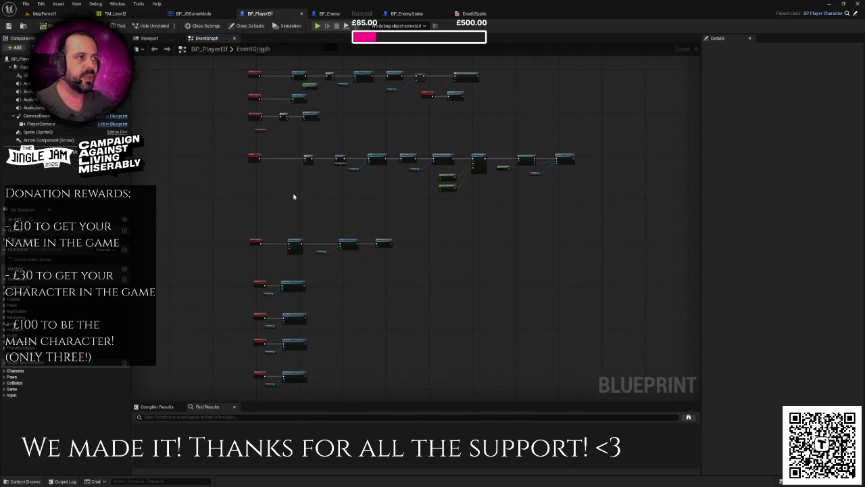
pyautogui.scroll(2, 272, 176)
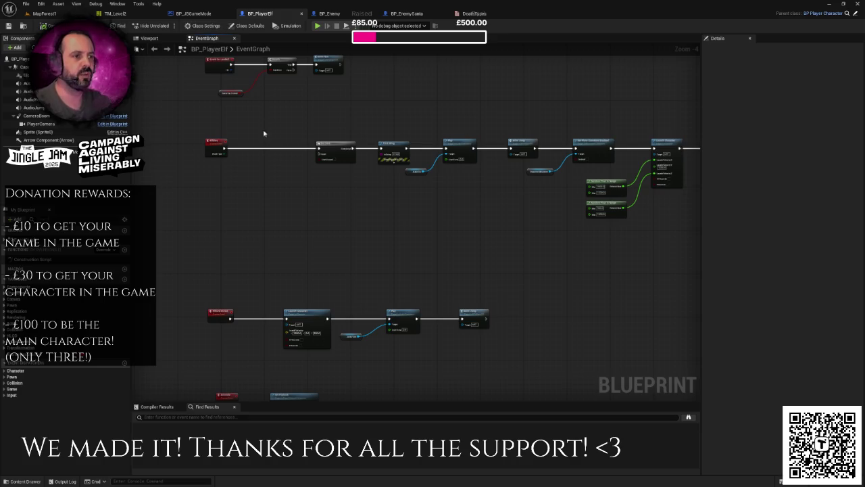
# - Review the ElfDies event's DeathType default value choices, then switch to BP_Enemy's graph
pyautogui.click(217, 144)
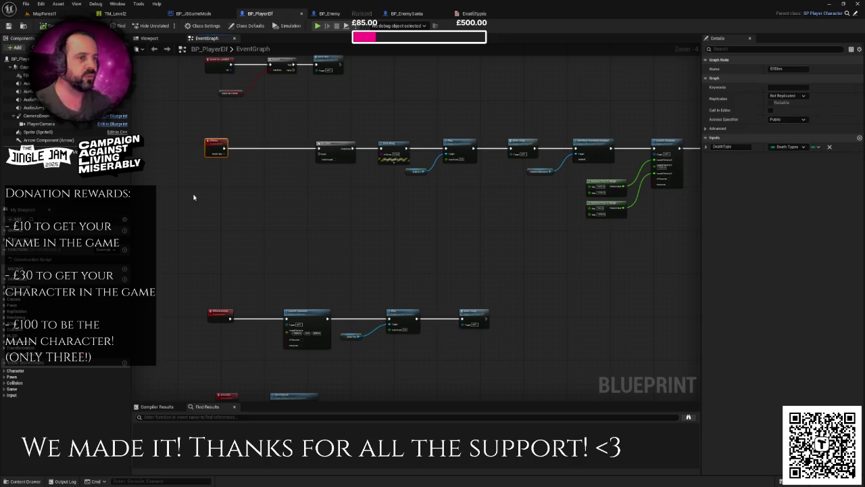
pyautogui.click(707, 148)
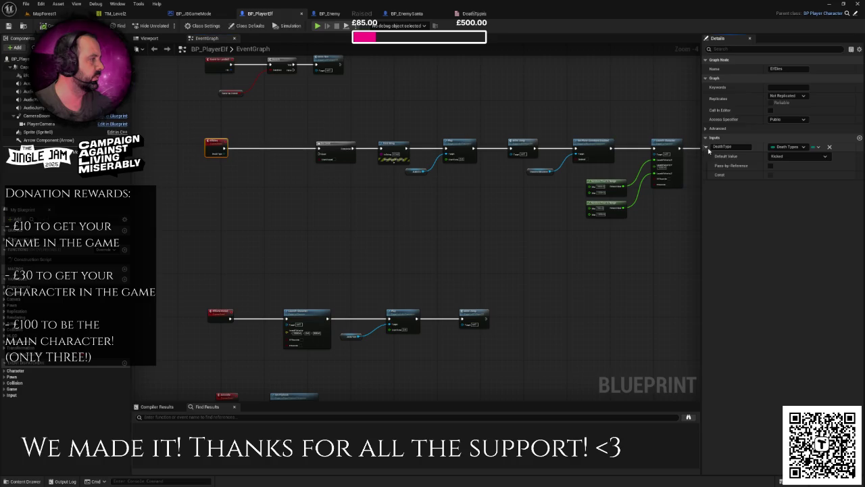
pyautogui.click(790, 156)
pyautogui.moveTo(427, 221); pyautogui.dragTo(436, 238)
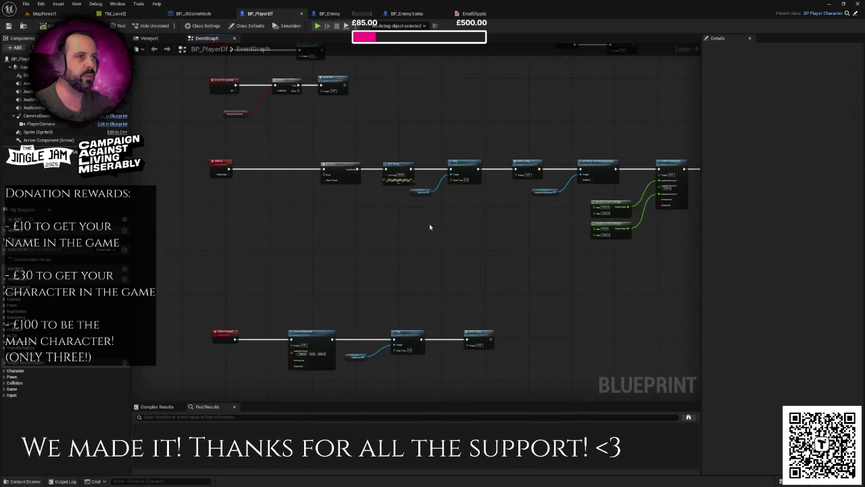
pyautogui.moveTo(308, 90); pyautogui.dragTo(356, 81)
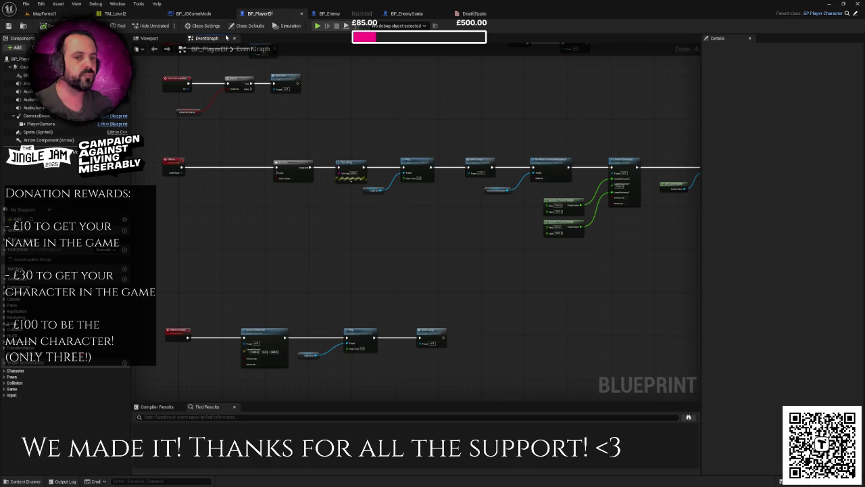
pyautogui.click(350, 15)
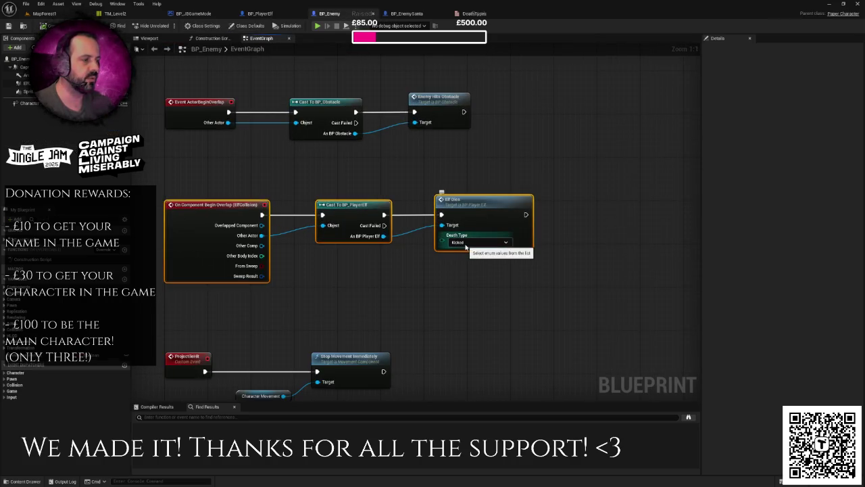
# - Select BP_Enemy's three overlap nodes with the Kicked ElfDies call, then return to MapForest1
pyautogui.moveTo(190, 309)
pyautogui.mouseDown()
pyautogui.moveTo(474, 174)
pyautogui.moveTo(455, 171)
pyautogui.mouseUp()
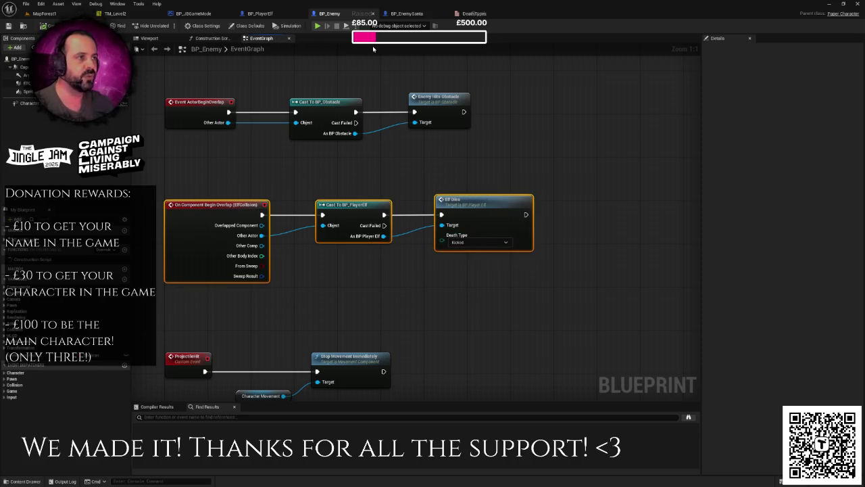
pyautogui.click(44, 14)
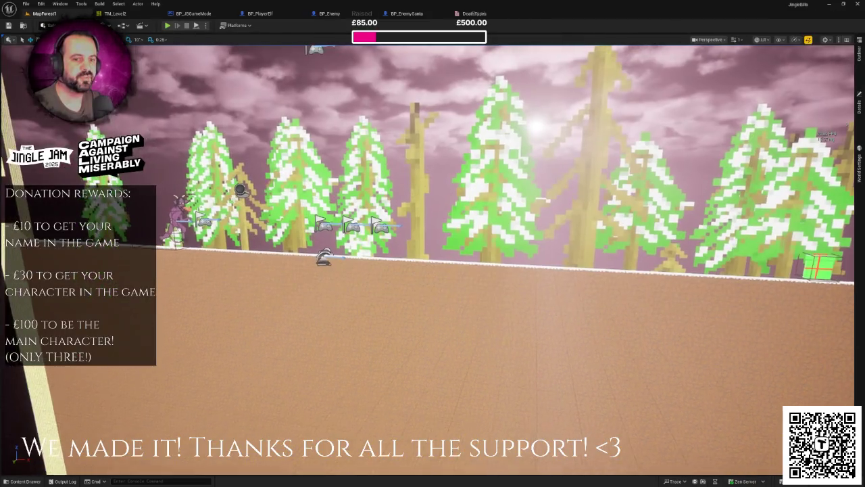
# - Open the BP_Player Krampus blueprint from the Content Drawer
pyautogui.hotkey('ctrl', 'space')
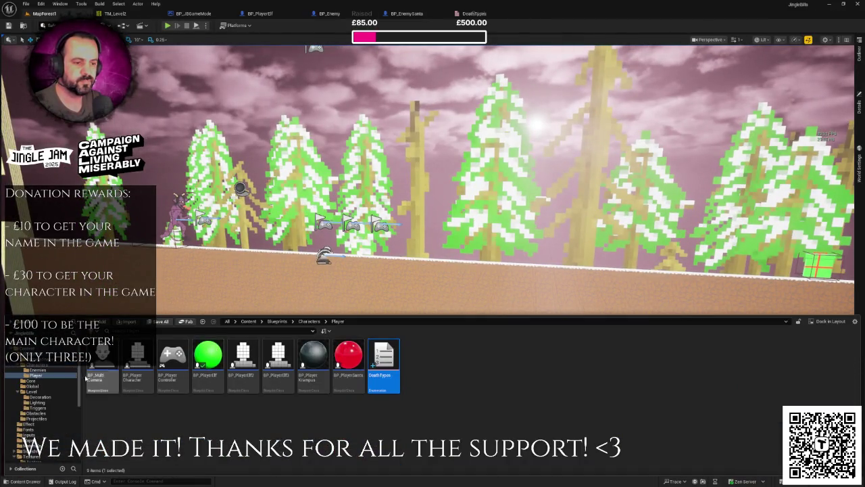
pyautogui.click(318, 351)
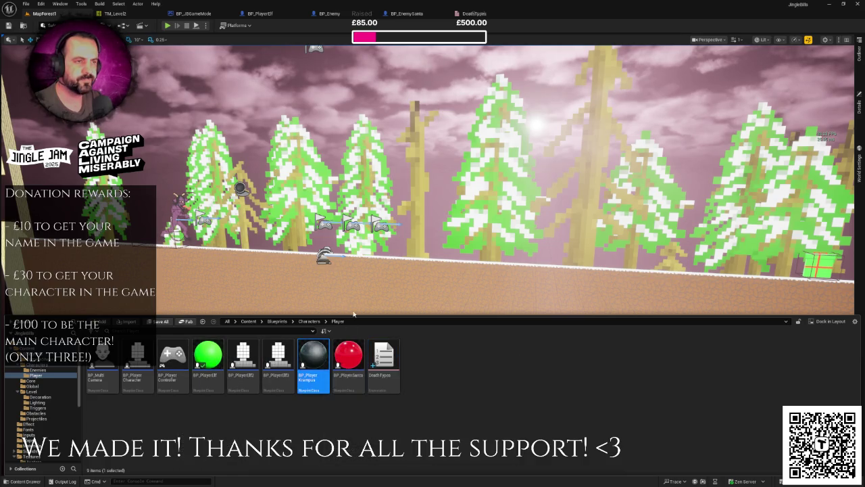
pyautogui.doubleClick(313, 355)
pyautogui.scroll(-6, 402, 186)
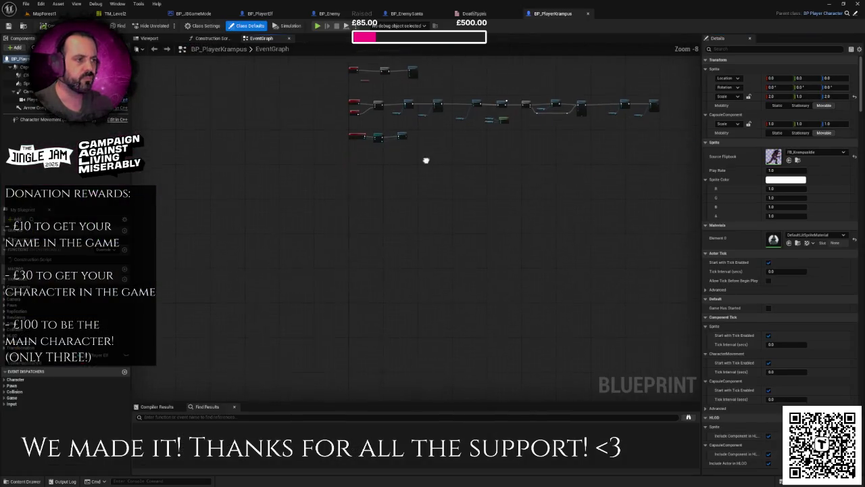
pyautogui.click(395, 185)
pyautogui.scroll(4, 379, 184)
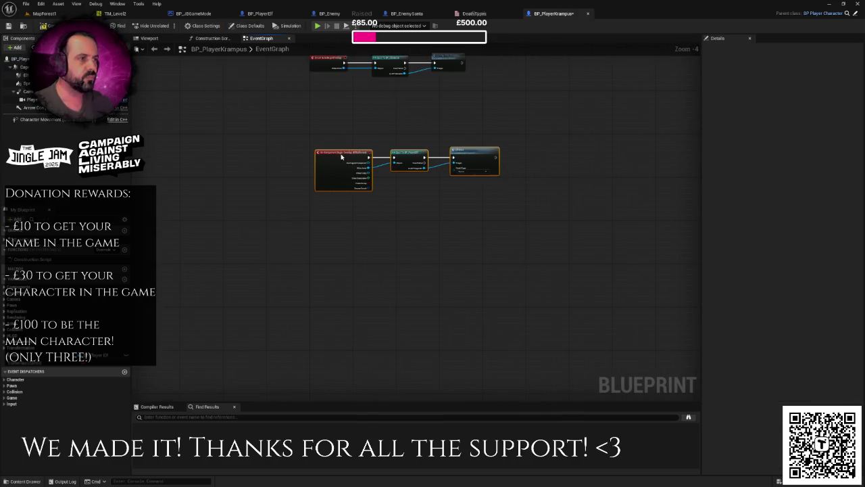
pyautogui.scroll(4, 418, 204)
# - Set the Elf Dies Death Type to Exploded, then return to the BP_Enemy graph
pyautogui.click(524, 142)
pyautogui.click(516, 160)
pyautogui.moveTo(512, 164); pyautogui.dragTo(426, 234)
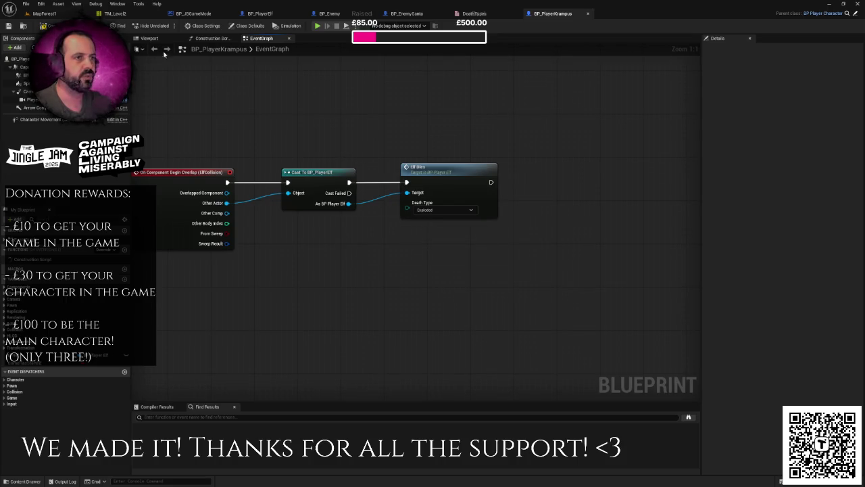
pyautogui.moveTo(311, 121)
pyautogui.mouseDown()
pyautogui.moveTo(498, 239)
pyautogui.moveTo(492, 226)
pyautogui.mouseUp()
pyautogui.moveTo(428, 193); pyautogui.dragTo(426, 225)
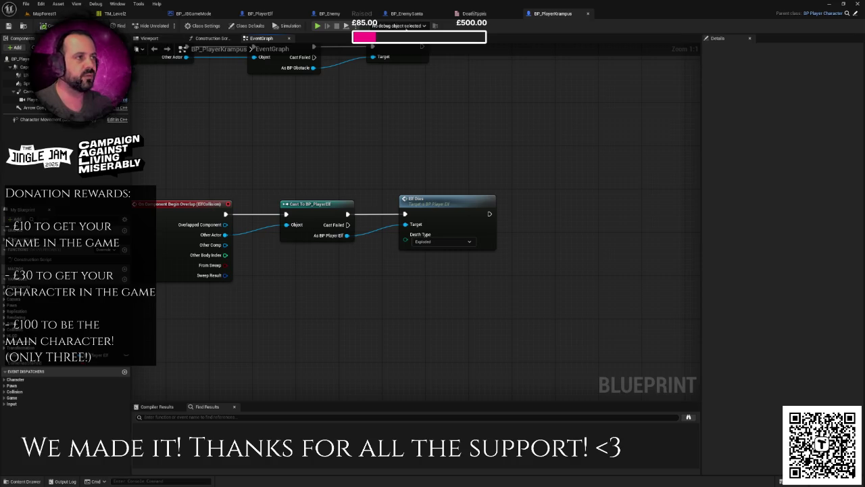
pyautogui.scroll(-2, 433, 117)
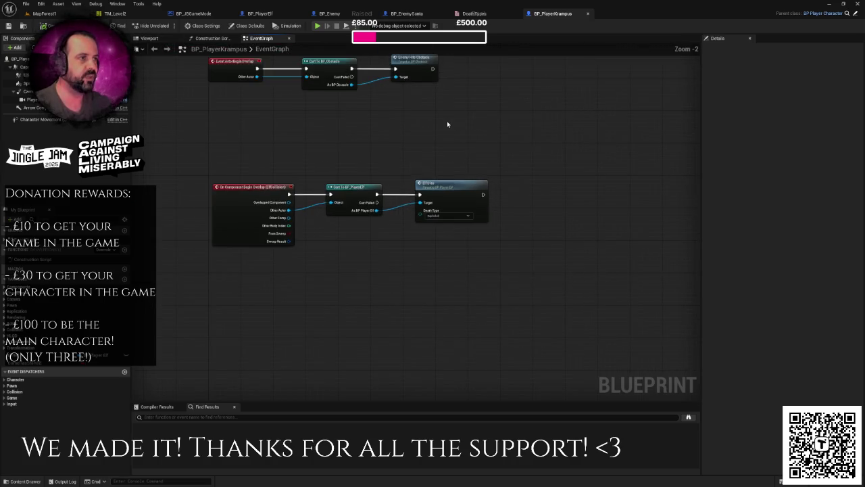
pyautogui.moveTo(447, 120); pyautogui.dragTo(438, 161)
pyautogui.click(330, 13)
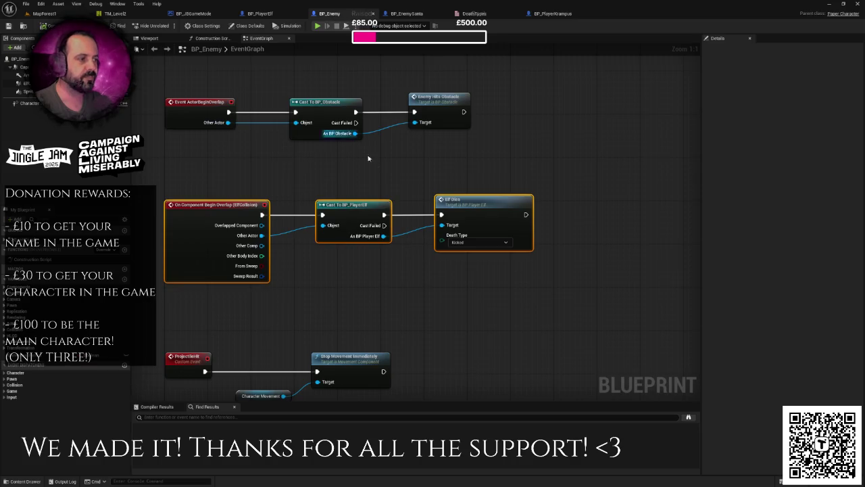
# - In BP_PlayerElf, add a Switch on DeathTypes fed by Death Type after DoOnce's Completed
pyautogui.click(259, 13)
pyautogui.scroll(-6, 401, 156)
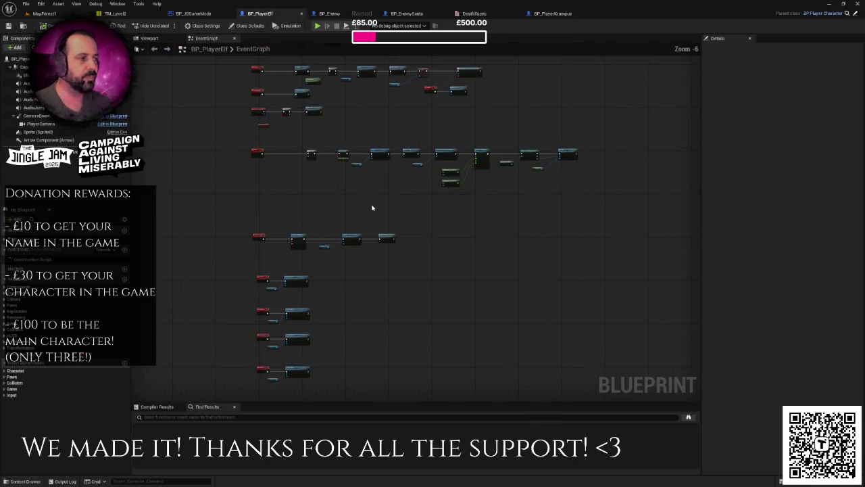
pyautogui.moveTo(401, 155); pyautogui.dragTo(405, 225)
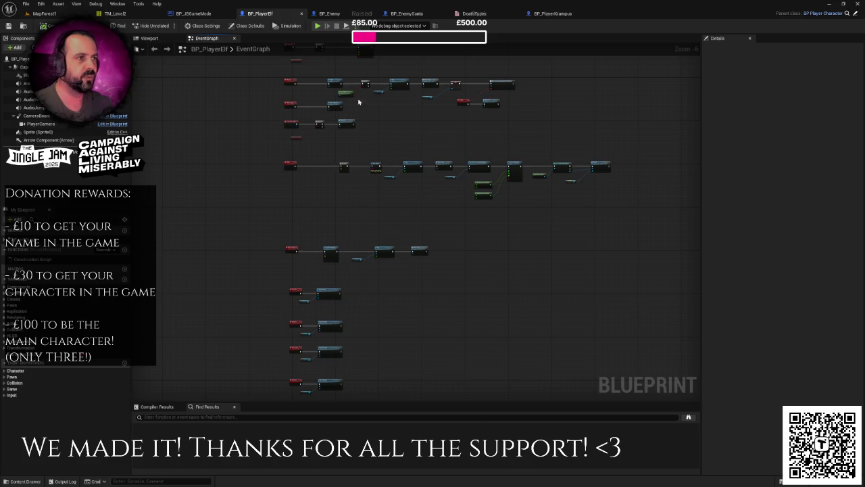
pyautogui.scroll(2, 294, 195)
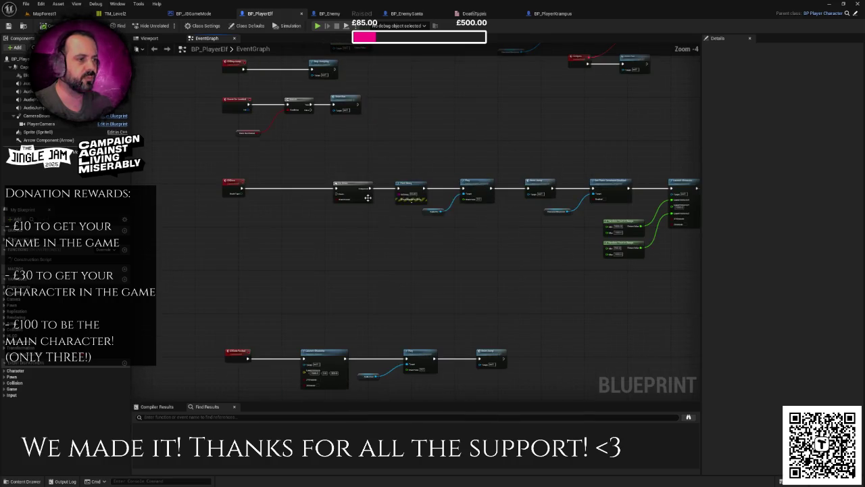
pyautogui.moveTo(349, 191); pyautogui.dragTo(284, 192)
pyautogui.scroll(3, 277, 205)
pyautogui.moveTo(217, 186); pyautogui.dragTo(300, 227)
pyautogui.write('swi')
pyautogui.press('Return')
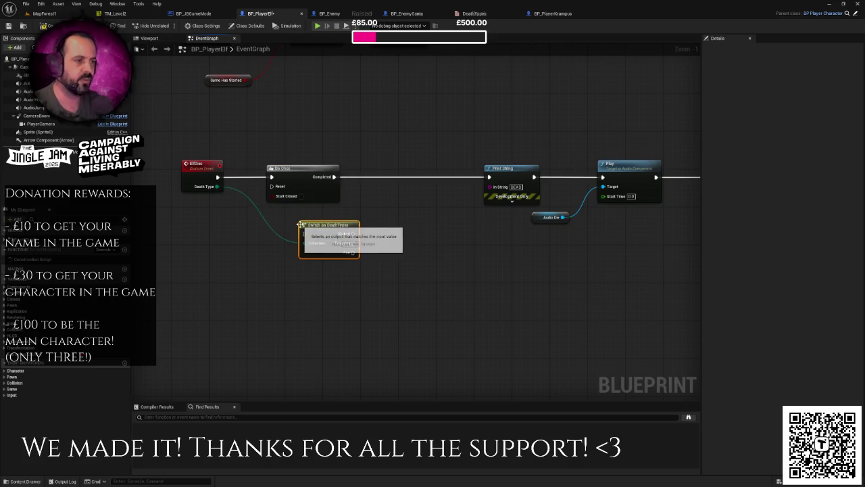
pyautogui.moveTo(321, 234); pyautogui.dragTo(401, 174)
pyautogui.moveTo(337, 178)
pyautogui.mouseDown()
pyautogui.moveTo(444, 187)
pyautogui.moveTo(603, 178)
pyautogui.moveTo(489, 177)
pyautogui.mouseUp()
# - Delete the debug Print String node and add two reroute points to tidy the Death Type wire
pyautogui.moveTo(493, 134); pyautogui.dragTo(512, 201)
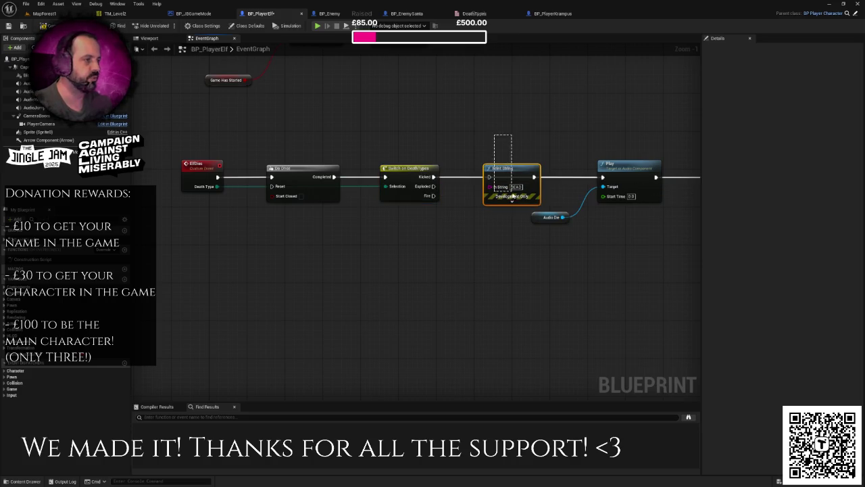
pyautogui.press('Delete')
pyautogui.scroll(1, 323, 213)
pyautogui.doubleClick(233, 180)
pyautogui.moveTo(238, 182)
pyautogui.mouseDown()
pyautogui.moveTo(241, 215)
pyautogui.moveTo(372, 213)
pyautogui.mouseUp()
pyautogui.doubleClick(262, 208)
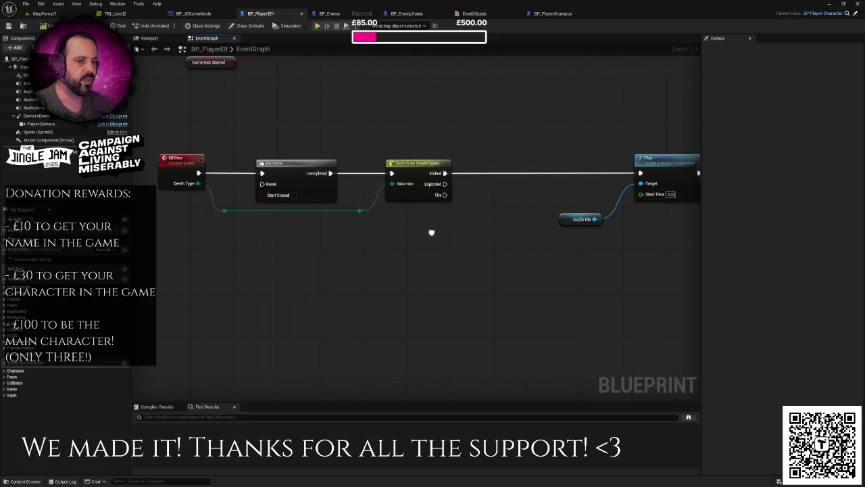
# - Survey the death chain and select the Kicked branch nodes for copying
pyautogui.moveTo(438, 232); pyautogui.dragTo(376, 236)
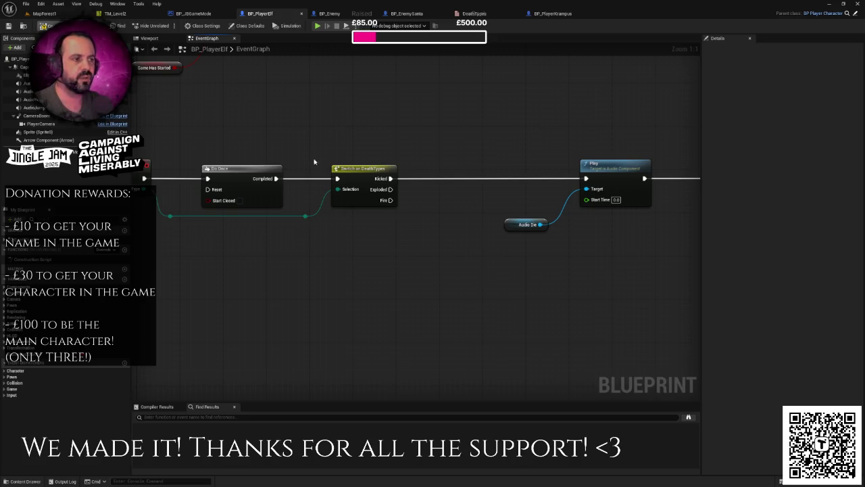
pyautogui.scroll(-2, 360, 146)
pyautogui.scroll(-2, 440, 168)
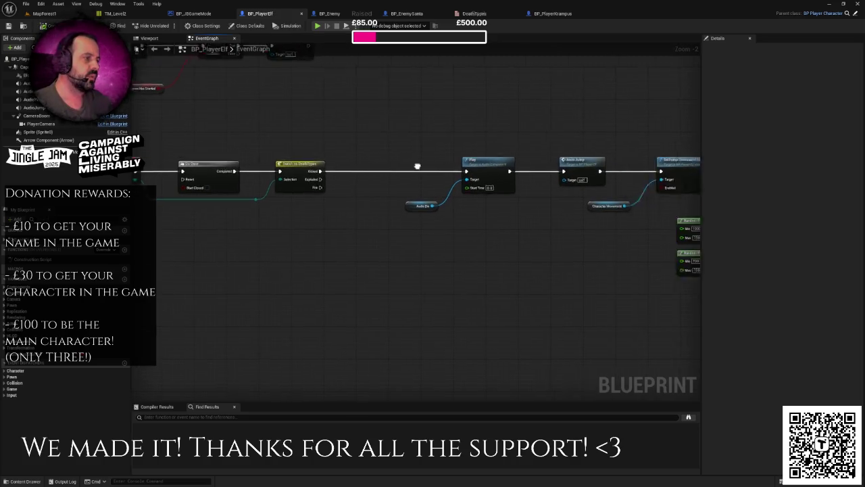
pyautogui.moveTo(445, 166); pyautogui.dragTo(315, 173)
pyautogui.scroll(-2, 392, 170)
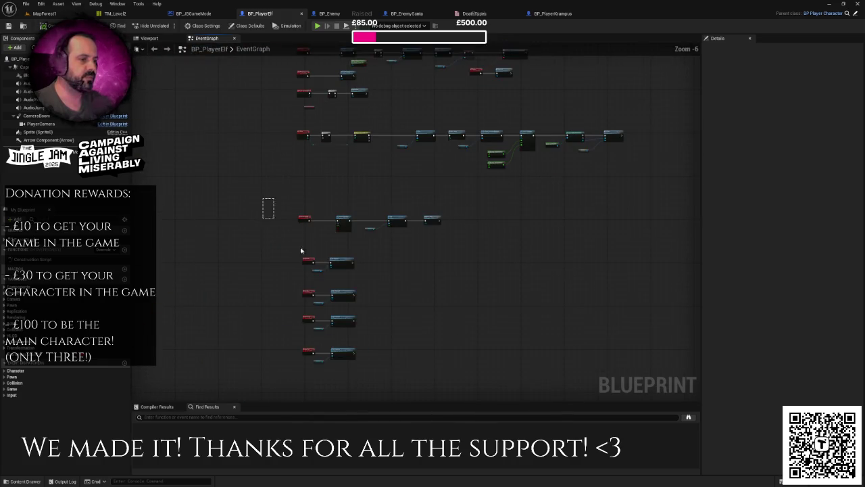
pyautogui.moveTo(263, 197); pyautogui.dragTo(419, 389)
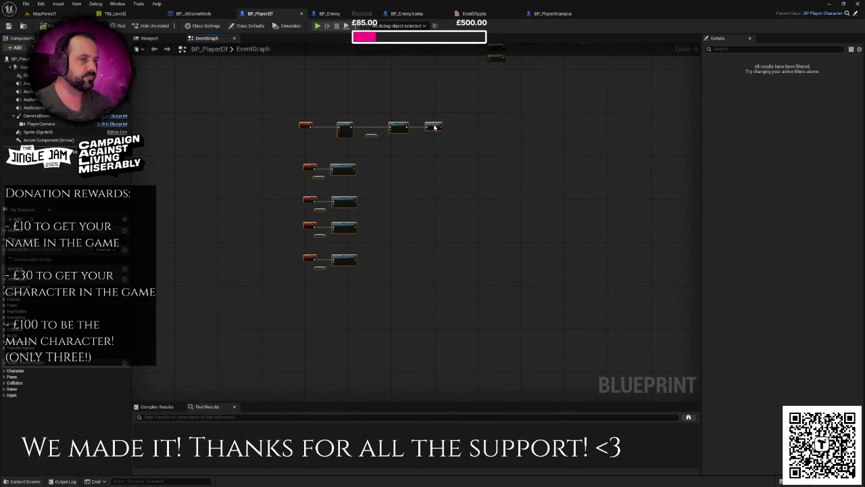
pyautogui.click(441, 103)
pyautogui.moveTo(441, 104); pyautogui.dragTo(387, 248)
pyautogui.scroll(3, 388, 244)
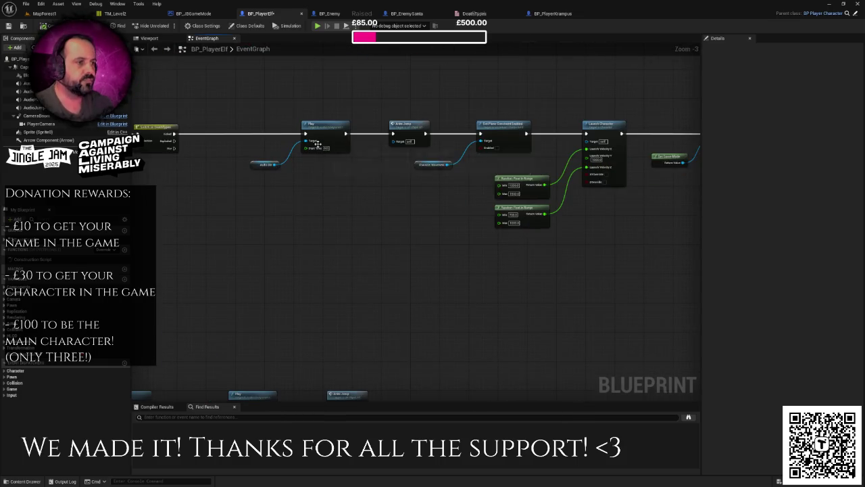
pyautogui.moveTo(253, 116); pyautogui.dragTo(346, 196)
pyautogui.scroll(-1, 345, 185)
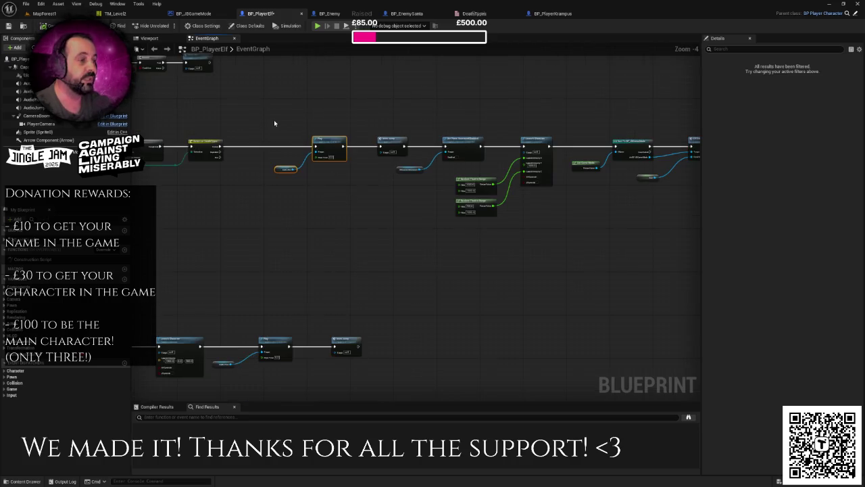
pyautogui.scroll(-1, 299, 137)
pyautogui.moveTo(265, 146)
pyautogui.mouseDown()
pyautogui.moveTo(319, 193)
pyautogui.moveTo(623, 247)
pyautogui.mouseUp()
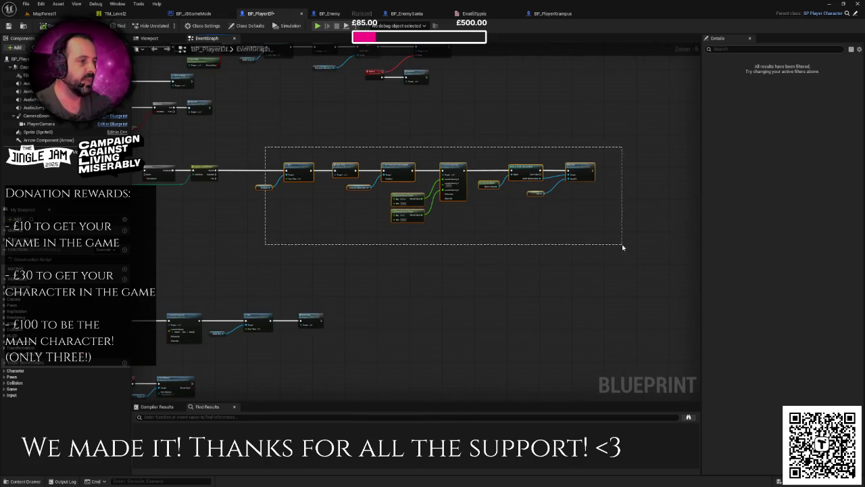
pyautogui.moveTo(256, 172); pyautogui.dragTo(500, 376)
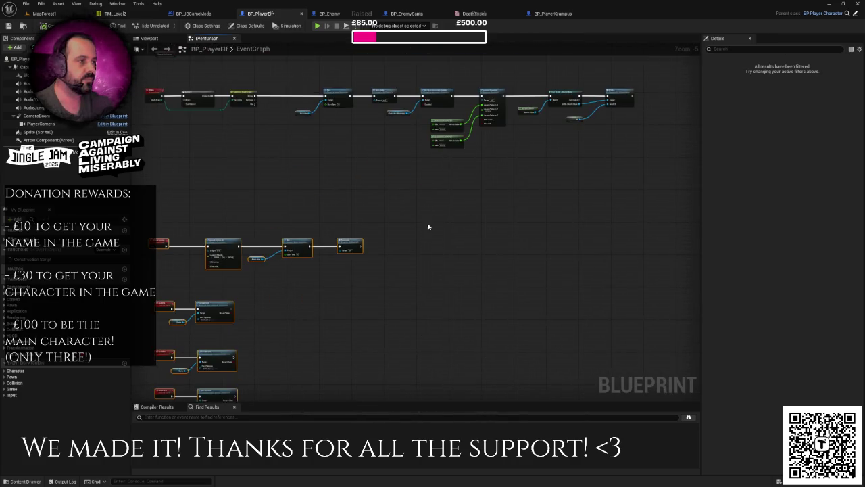
pyautogui.moveTo(302, 119)
pyautogui.mouseDown()
pyautogui.moveTo(309, 195)
pyautogui.moveTo(639, 226)
pyautogui.mouseUp()
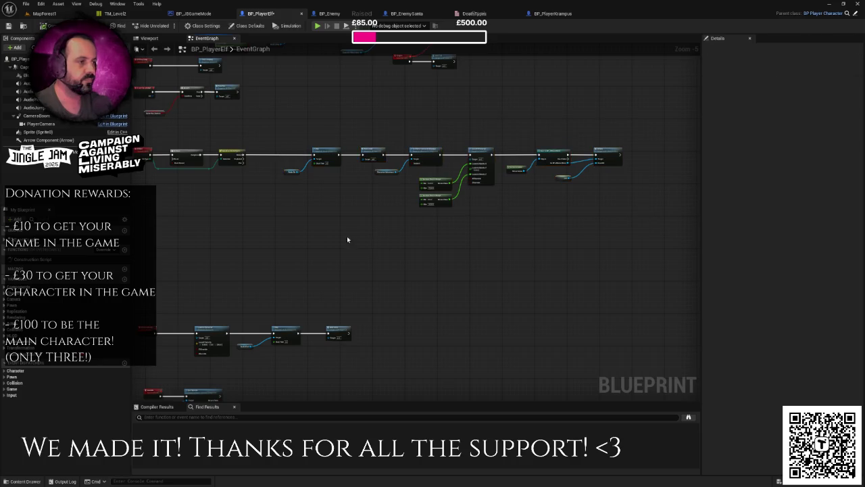
# - Paste the Kicked chain below and wire Switch's Exploded output to the pasted Play node
pyautogui.hotkey('ctrl', 'v')
pyautogui.moveTo(307, 212); pyautogui.dragTo(349, 216)
pyautogui.scroll(2, 323, 161)
pyautogui.moveTo(298, 134)
pyautogui.mouseDown()
pyautogui.moveTo(338, 213)
pyautogui.moveTo(346, 259)
pyautogui.mouseUp()
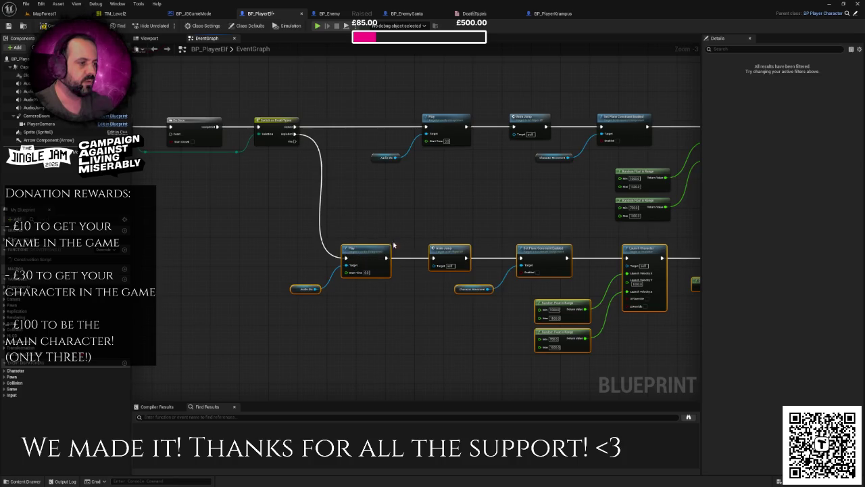
# - Delete the pasted Anim Jump, constraint and launch nodes, leaving only Play on Audio Die
pyautogui.scroll(2, 426, 162)
pyautogui.moveTo(369, 162)
pyautogui.mouseDown()
pyautogui.moveTo(409, 238)
pyautogui.moveTo(406, 231)
pyautogui.mouseUp()
pyautogui.press('Delete')
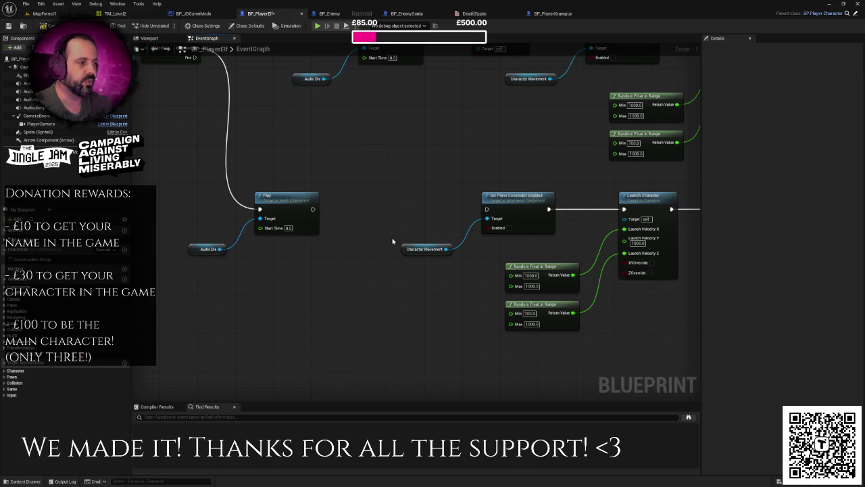
pyautogui.scroll(-2, 399, 236)
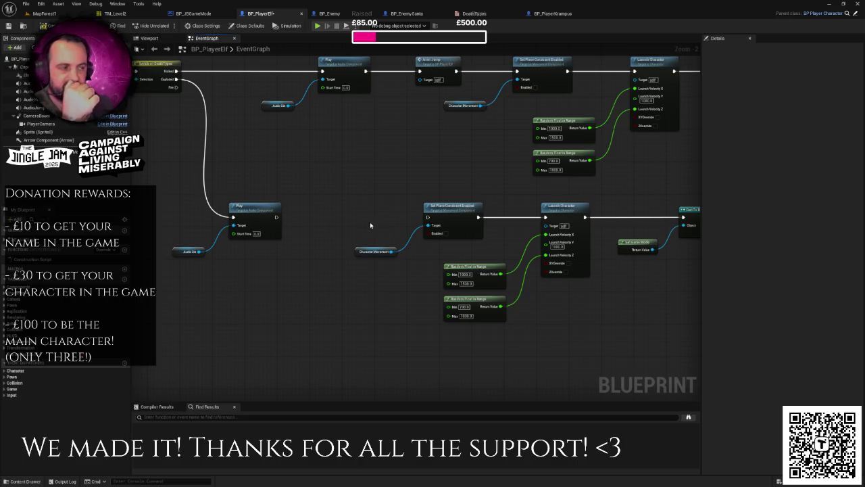
pyautogui.moveTo(350, 197)
pyautogui.mouseDown()
pyautogui.moveTo(411, 270)
pyautogui.moveTo(529, 352)
pyautogui.moveTo(572, 331)
pyautogui.mouseUp()
pyautogui.press('Delete')
pyautogui.moveTo(329, 251)
pyautogui.mouseDown()
pyautogui.moveTo(443, 268)
pyautogui.moveTo(558, 259)
pyautogui.mouseUp()
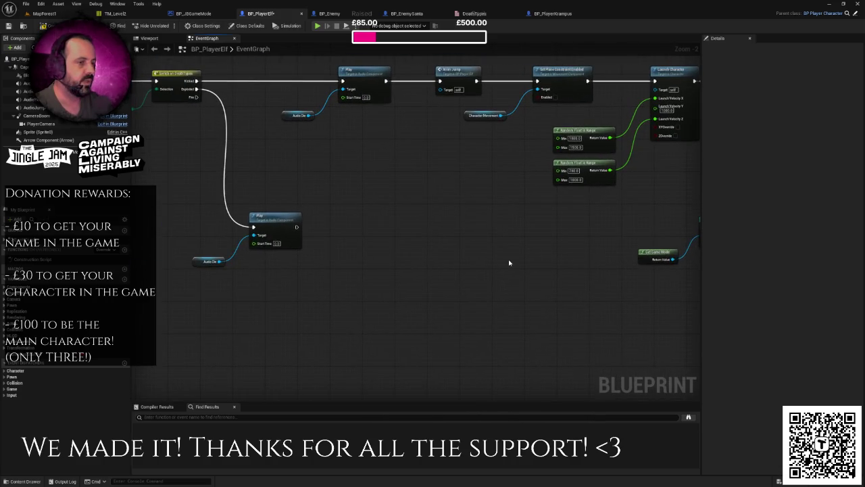
pyautogui.moveTo(505, 260)
pyautogui.mouseDown()
pyautogui.moveTo(258, 244)
pyautogui.moveTo(194, 294)
pyautogui.moveTo(429, 318)
pyautogui.moveTo(416, 297)
pyautogui.mouseUp()
# - Add Stop Movement Immediately with a Character Movement target after the Exploded Play node
pyautogui.scroll(1, 416, 297)
pyautogui.moveTo(292, 271); pyautogui.dragTo(333, 273)
pyautogui.write('stop')
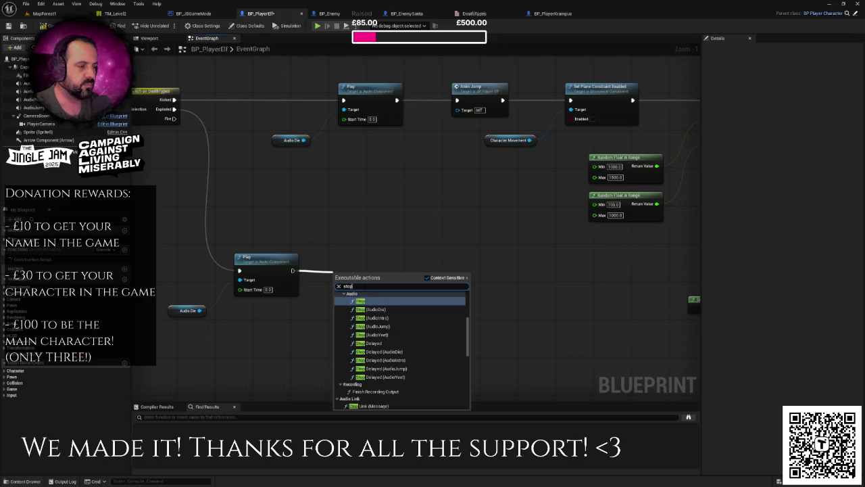
pyautogui.write('move')
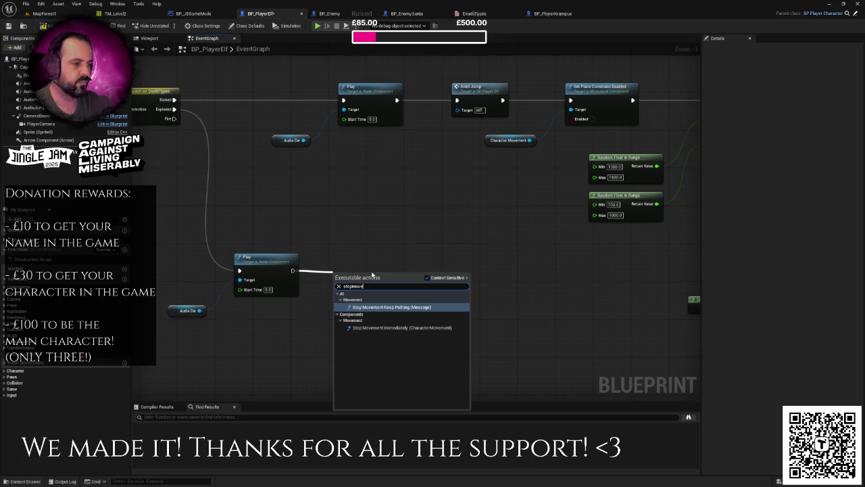
pyautogui.click(402, 328)
pyautogui.scroll(-2, 456, 293)
pyautogui.moveTo(452, 284); pyautogui.dragTo(561, 274)
pyautogui.click(500, 260)
pyautogui.moveTo(500, 260); pyautogui.dragTo(492, 300)
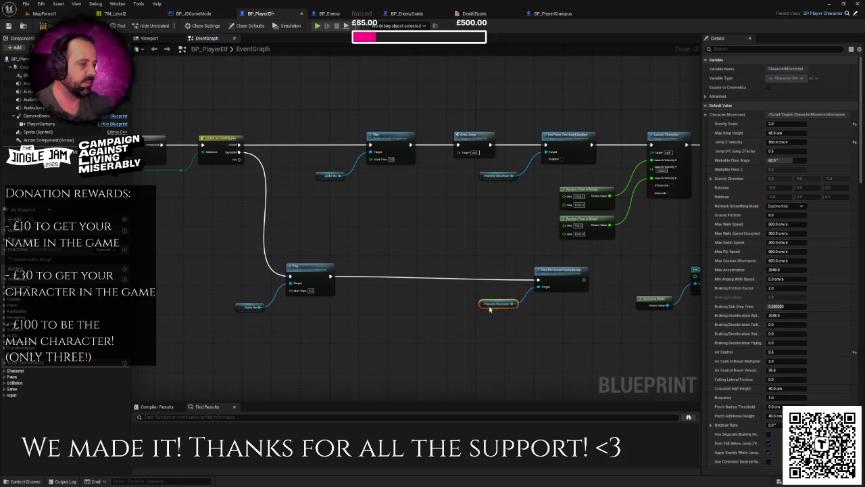
pyautogui.click(290, 265)
pyautogui.keyDown('ctrl'); pyautogui.click(352, 234); pyautogui.keyUp('ctrl')
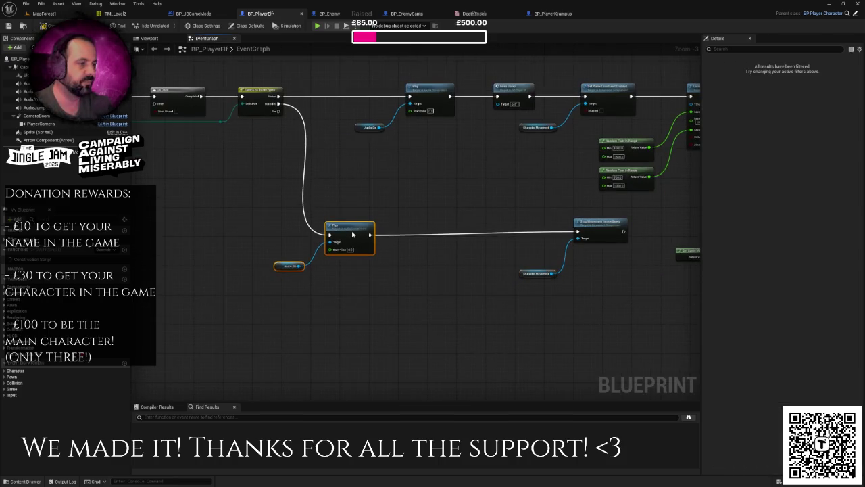
pyautogui.scroll(2, 471, 249)
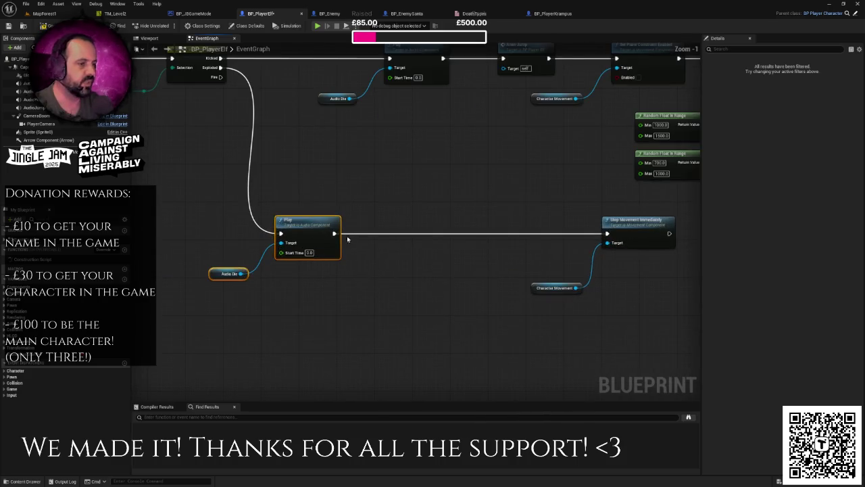
# - Insert a 0.25-second Delay between Play and Stop Movement Immediately
pyautogui.moveTo(333, 234)
pyautogui.mouseDown()
pyautogui.moveTo(386, 235)
pyautogui.moveTo(378, 224)
pyautogui.mouseUp()
pyautogui.write('delay')
pyautogui.press('Return')
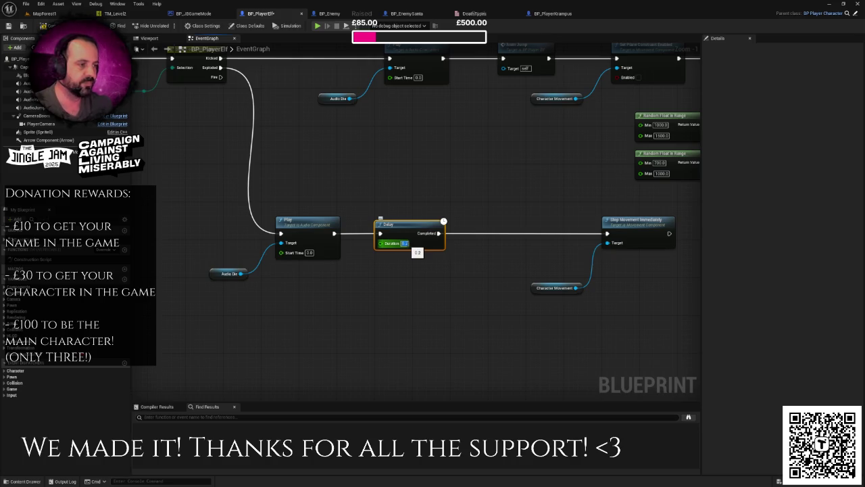
pyautogui.write('5')
pyautogui.scroll(-2, 385, 230)
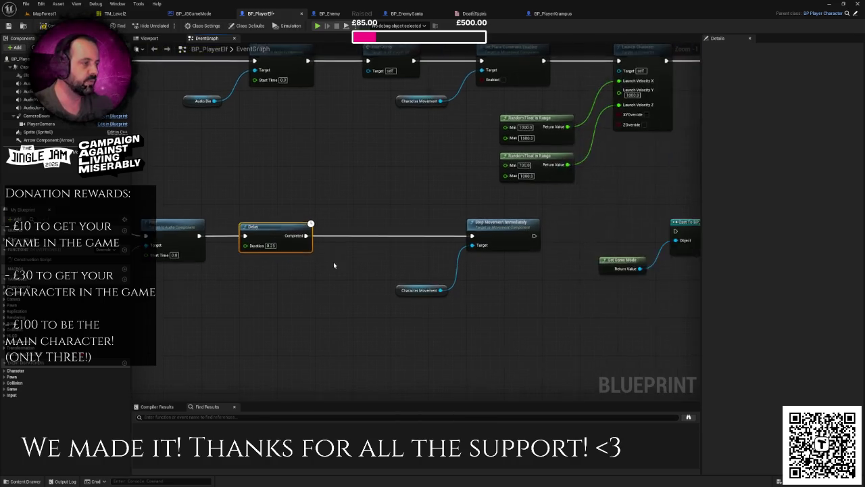
pyautogui.moveTo(391, 224); pyautogui.dragTo(516, 290)
# - Wire Stop Movement to the Cast node and shift the Exploded branch nodes right
pyautogui.moveTo(486, 241); pyautogui.dragTo(597, 240)
pyautogui.scroll(-4, 598, 240)
pyautogui.moveTo(480, 245); pyautogui.dragTo(662, 291)
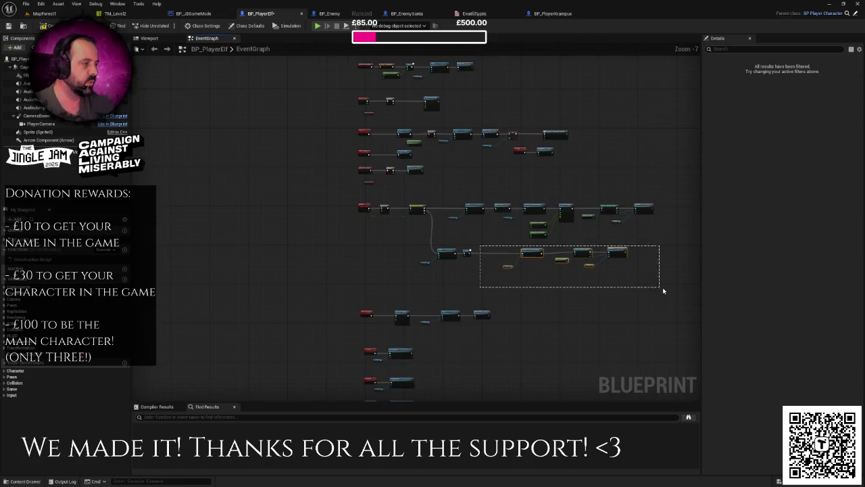
pyautogui.moveTo(535, 252); pyautogui.dragTo(557, 253)
pyautogui.scroll(3, 519, 261)
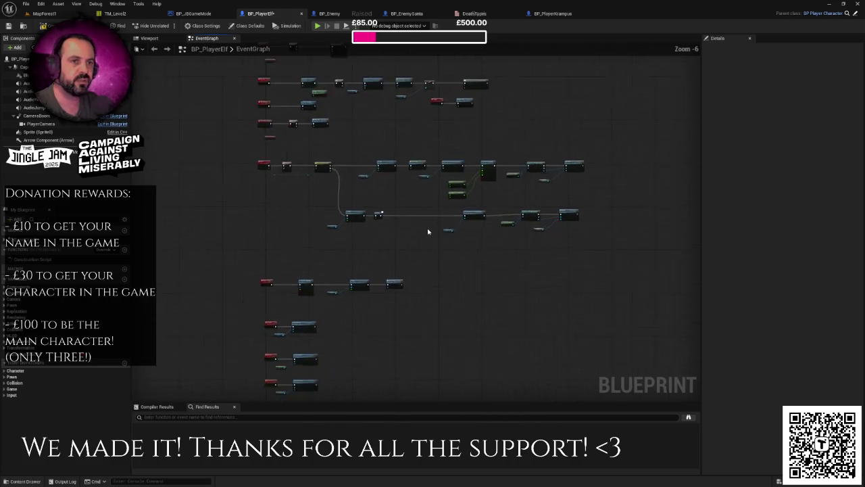
# - Add a Set Hidden in Game node for the Sprite, fed by the Delay's Completed pin
pyautogui.moveTo(37, 132)
pyautogui.mouseDown()
pyautogui.moveTo(128, 139)
pyautogui.moveTo(321, 237)
pyautogui.moveTo(349, 239)
pyautogui.moveTo(382, 214)
pyautogui.mouseUp()
pyautogui.write('sets')
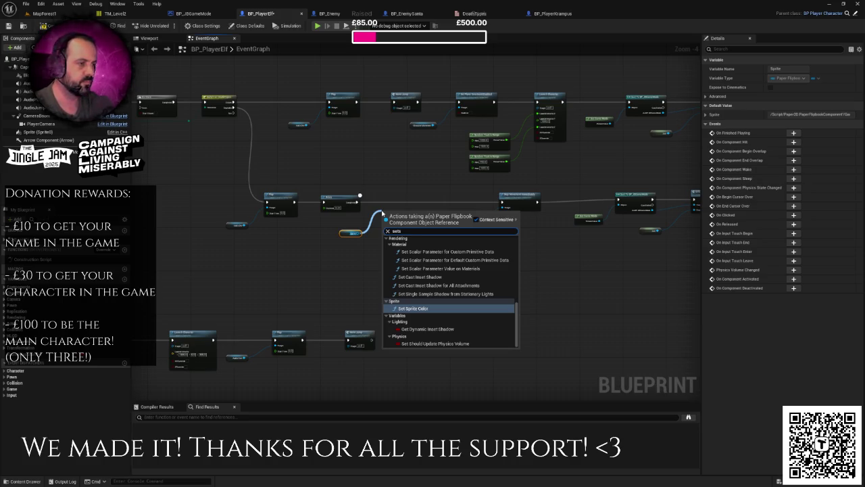
pyautogui.press('BackSpace')
pyautogui.write('h')
pyautogui.press('Return')
pyautogui.scroll(4, 382, 215)
pyautogui.moveTo(416, 198); pyautogui.dragTo(417, 188)
pyautogui.moveTo(331, 194); pyautogui.dragTo(383, 195)
# - Add an Activate node for Blood Particles and chain Set Hidden → Activate → Stop Movement
pyautogui.moveTo(23, 75)
pyautogui.mouseDown()
pyautogui.moveTo(319, 248)
pyautogui.moveTo(400, 208)
pyautogui.mouseUp()
pyautogui.write('is active')
pyautogui.press('Return')
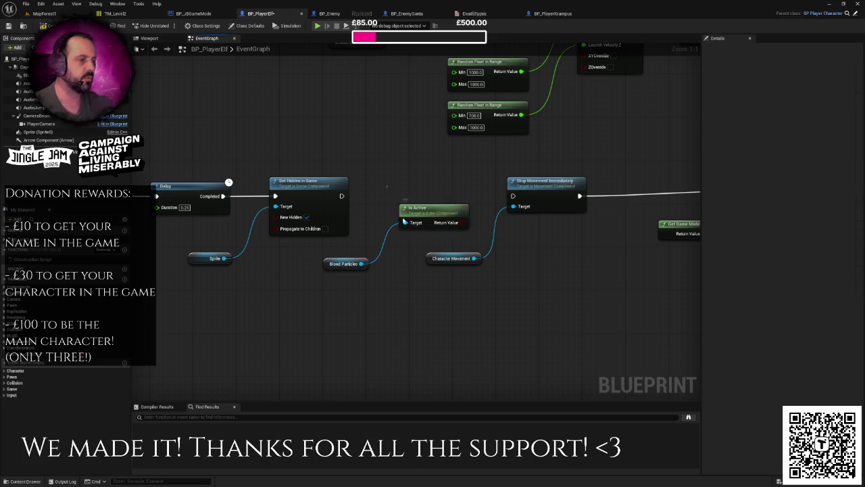
pyautogui.press('Delete')
pyautogui.moveTo(362, 264)
pyautogui.mouseDown()
pyautogui.moveTo(404, 227)
pyautogui.moveTo(419, 192)
pyautogui.mouseUp()
pyautogui.write('activate')
pyautogui.press('Return')
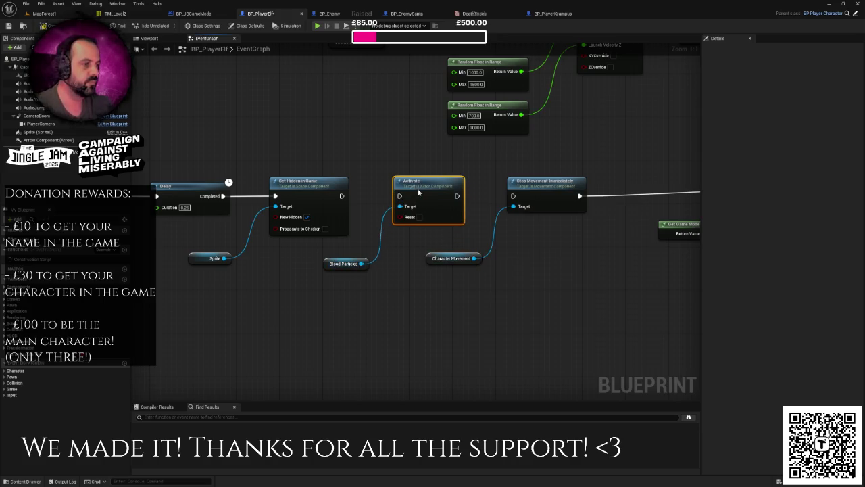
pyautogui.moveTo(341, 196); pyautogui.dragTo(400, 196)
pyautogui.moveTo(457, 196); pyautogui.dragTo(513, 196)
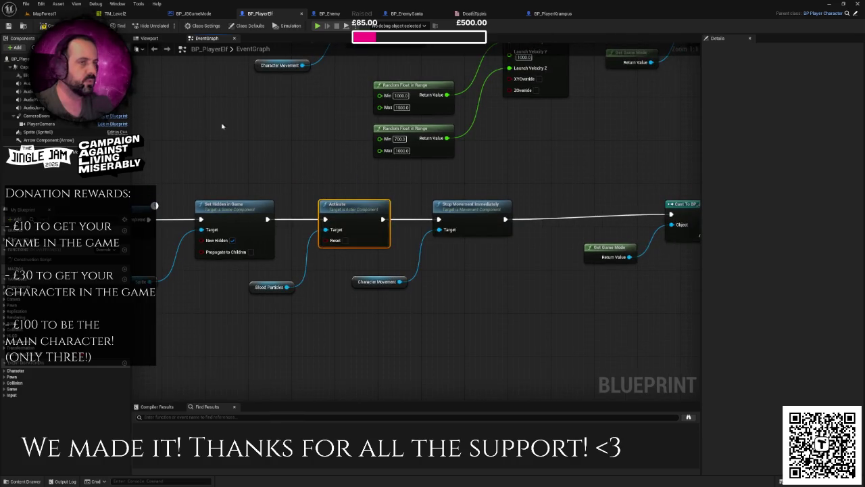
pyautogui.moveTo(191, 111); pyautogui.dragTo(190, 142)
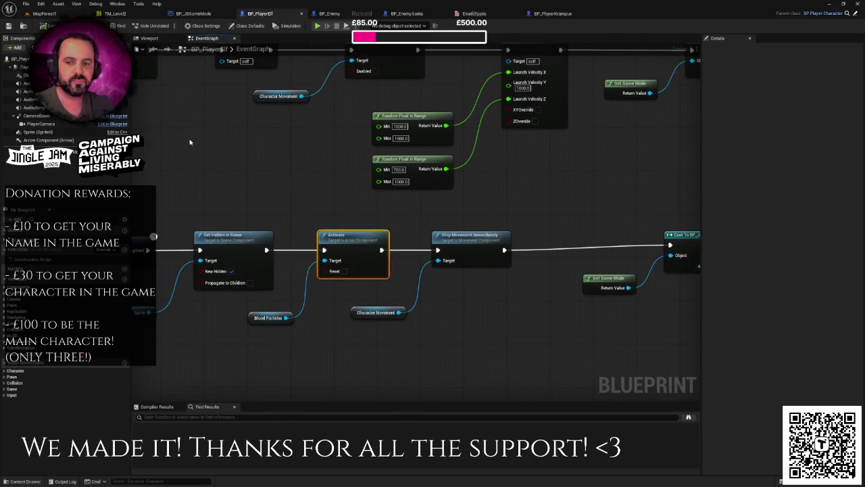
pyautogui.click(64, 14)
# - Play-test MapForest1 past the intro dialogue, stop it, and bring up BP_PlayerKrampus
pyautogui.click(169, 25)
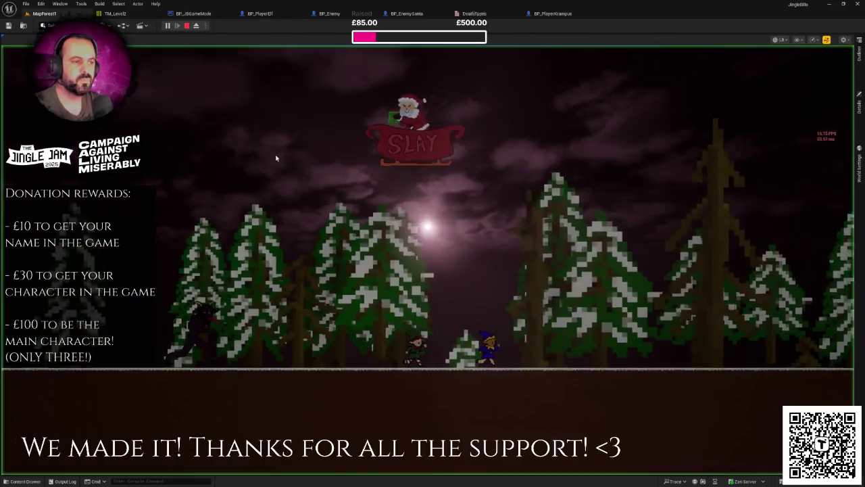
pyautogui.press('F11')
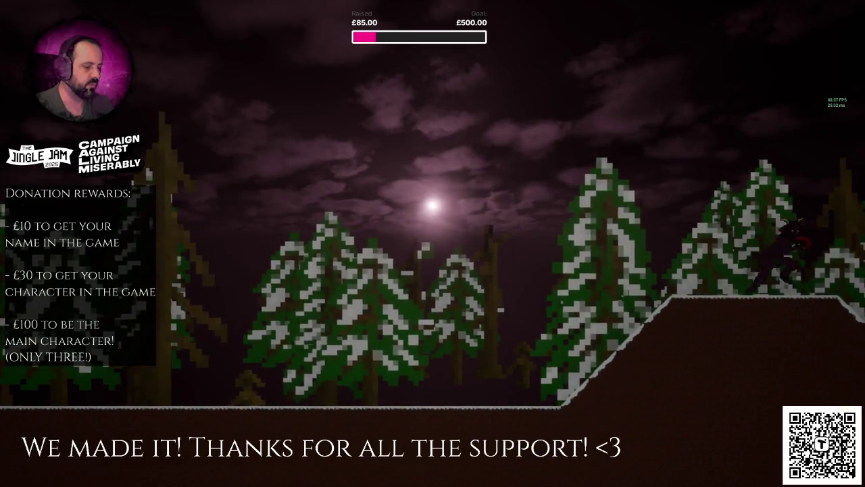
pyautogui.press('Escape')
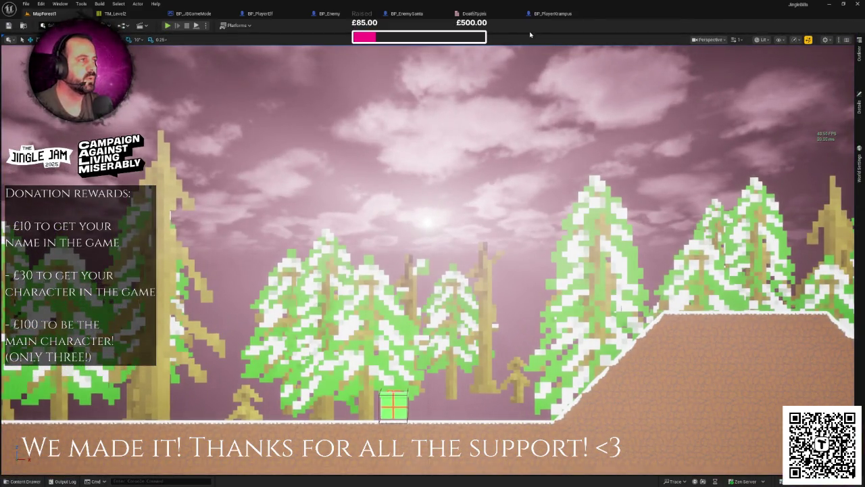
pyautogui.click(553, 13)
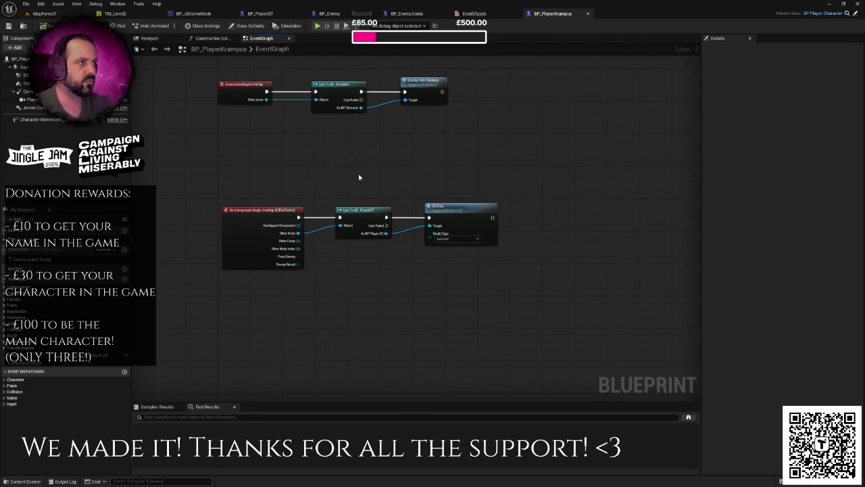
# - Inspect the ElfDies event, then cut the three-node overlap chain from BP_PlayerKrampus and close it
pyautogui.doubleClick(501, 238)
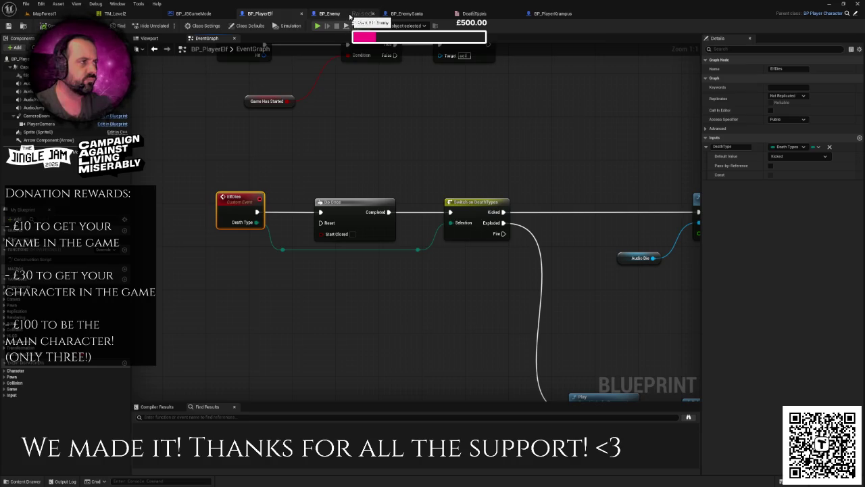
pyautogui.click(553, 14)
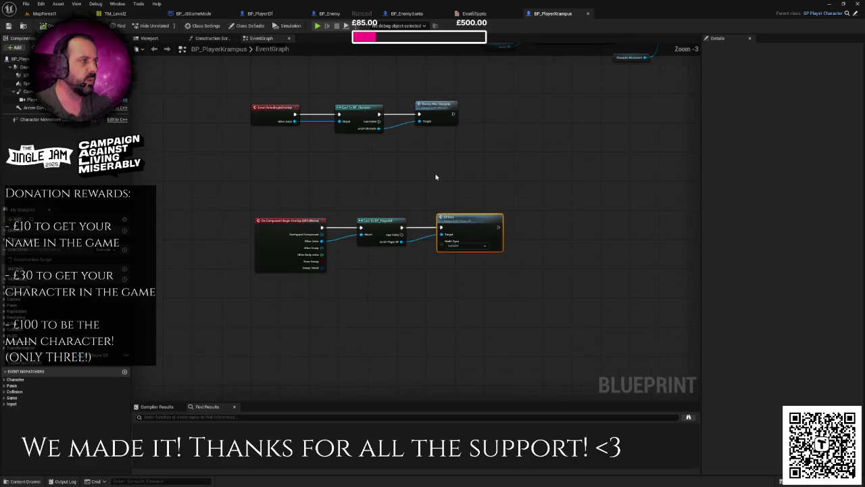
pyautogui.moveTo(223, 185); pyautogui.dragTo(518, 298)
pyautogui.press('Delete')
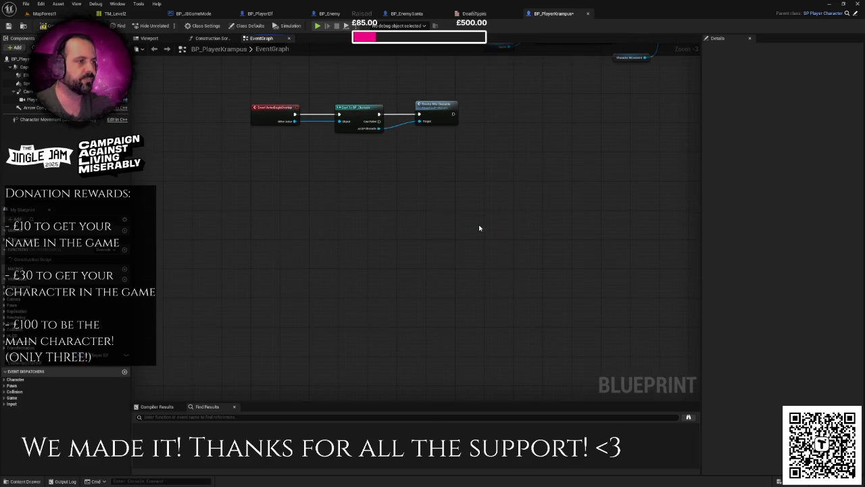
pyautogui.moveTo(479, 228); pyautogui.dragTo(429, 292)
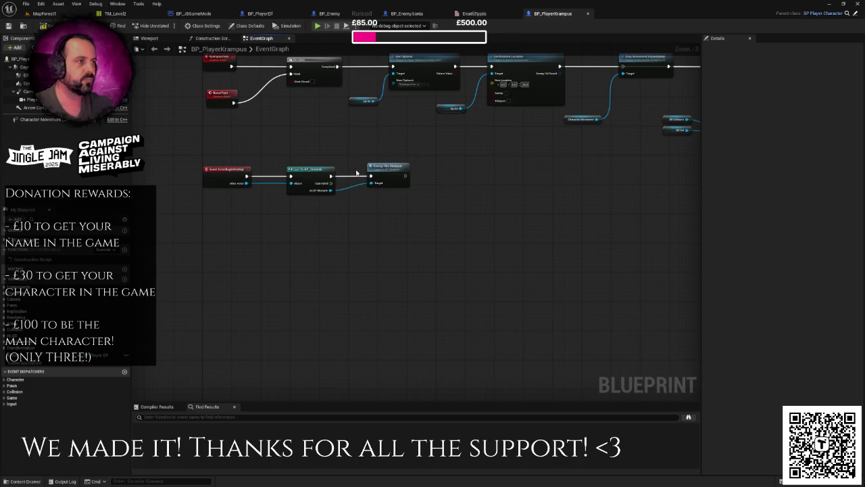
pyautogui.scroll(-2, 383, 185)
pyautogui.moveTo(406, 217); pyautogui.dragTo(399, 307)
pyautogui.scroll(1, 404, 264)
pyautogui.moveTo(403, 264); pyautogui.dragTo(398, 196)
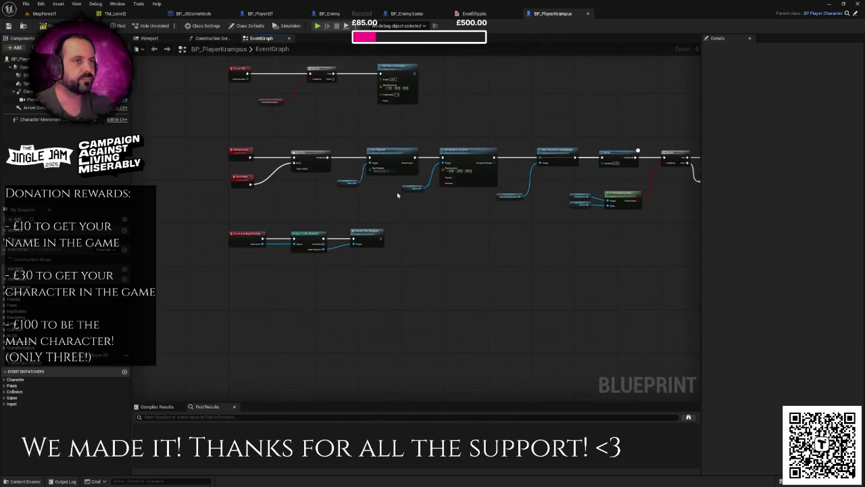
pyautogui.click(588, 14)
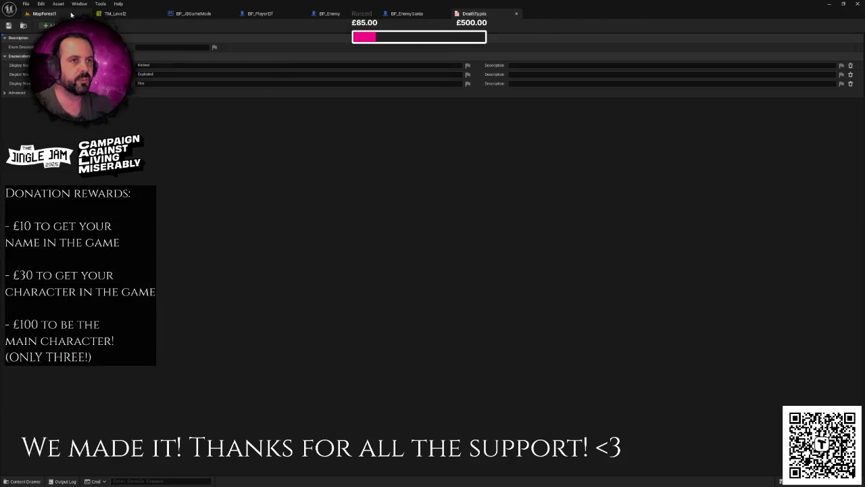
# - Open BP_EnemyKrampus from the Enemies folder and paste the overlap-to-ElfDies chain into its graph
pyautogui.click(73, 14)
pyautogui.hotkey('ctrl', 'space')
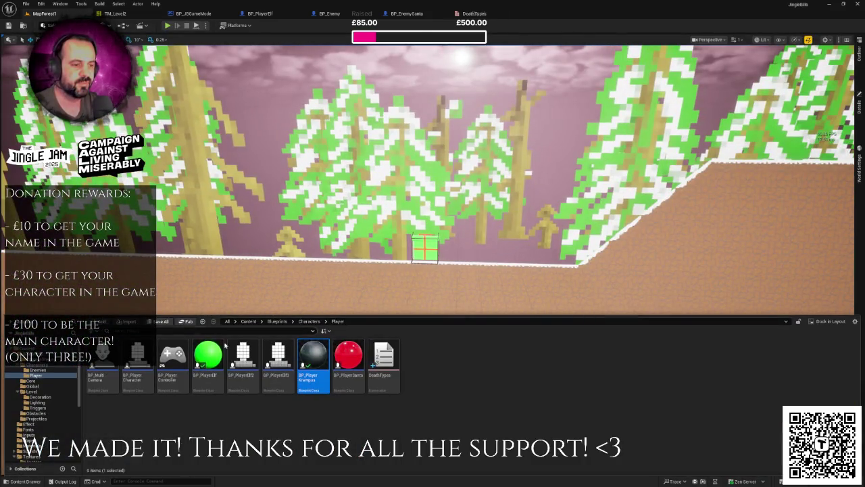
pyautogui.click(41, 370)
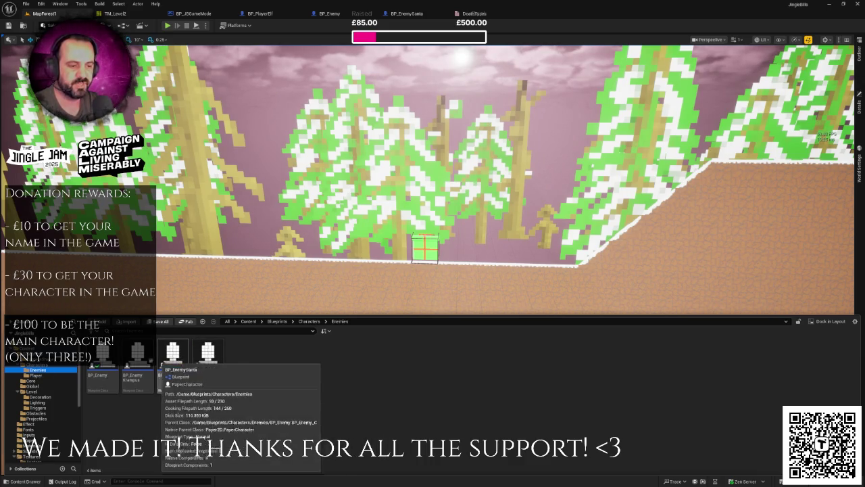
pyautogui.doubleClick(137, 355)
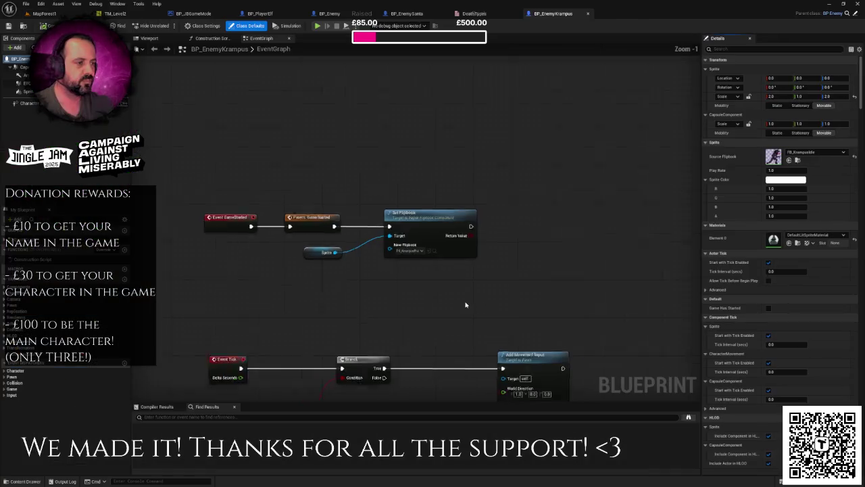
pyautogui.scroll(-5, 447, 196)
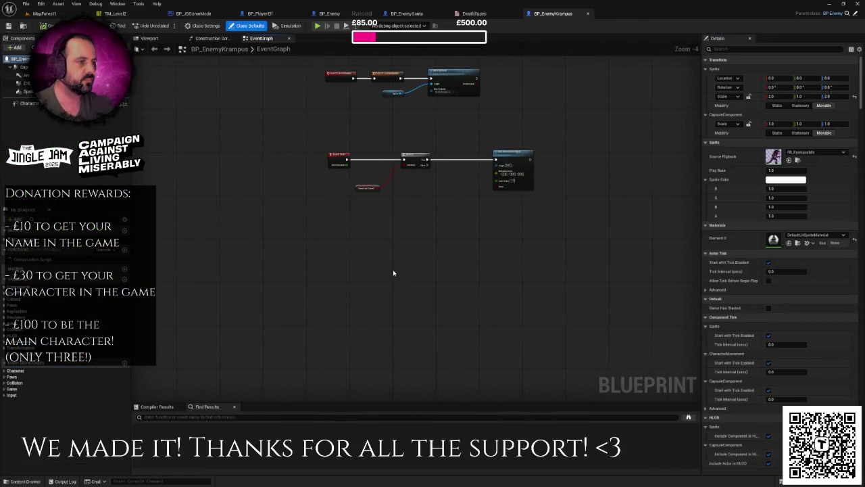
pyautogui.hotkey('ctrl', 'v')
pyautogui.moveTo(386, 221); pyautogui.dragTo(350, 253)
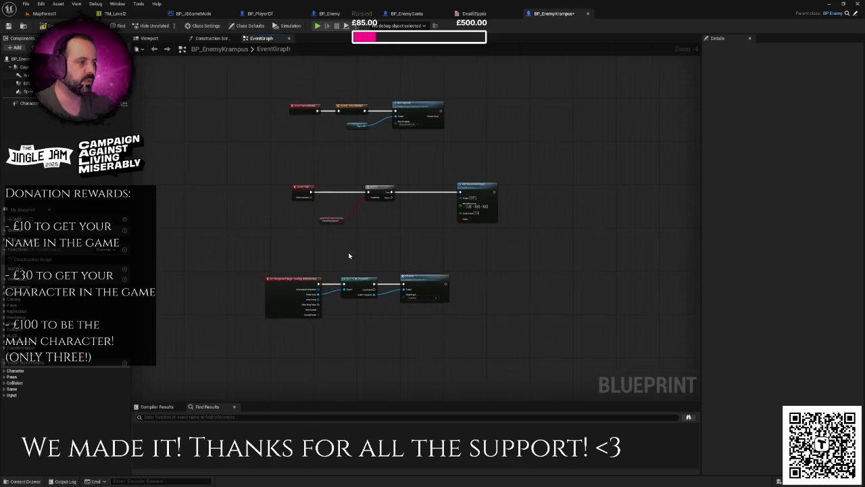
pyautogui.click(44, 13)
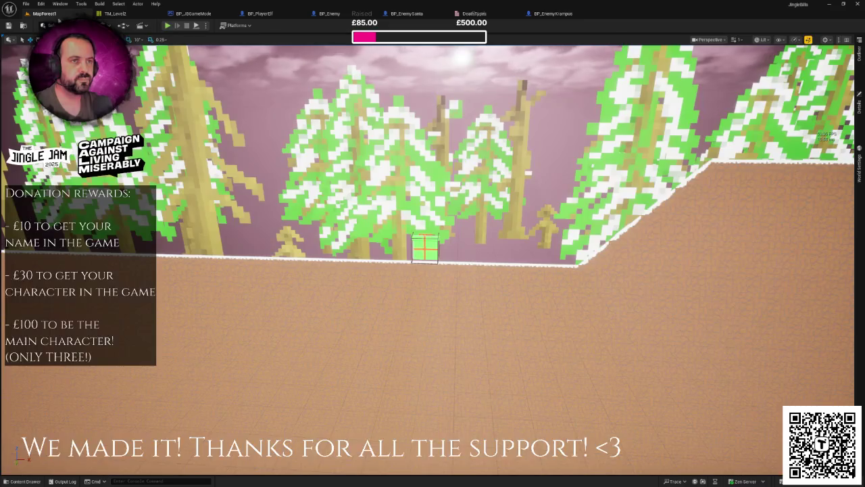
pyautogui.hotkey('alt', 'p')
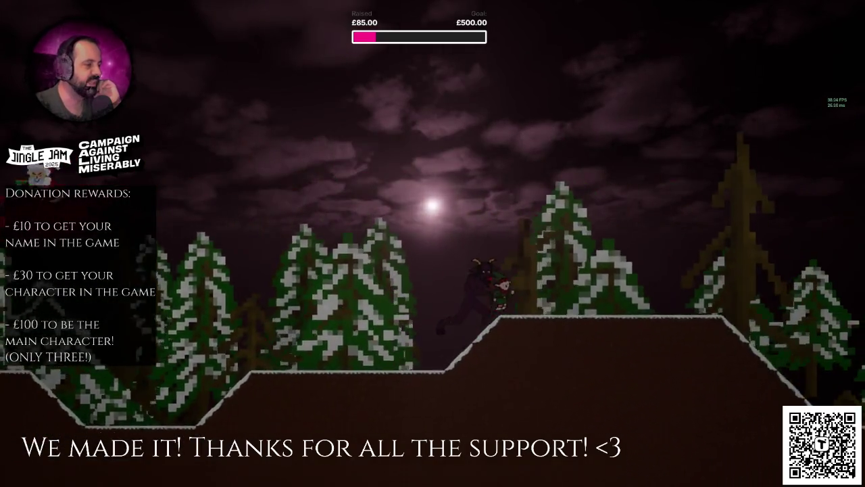
pyautogui.press('Escape')
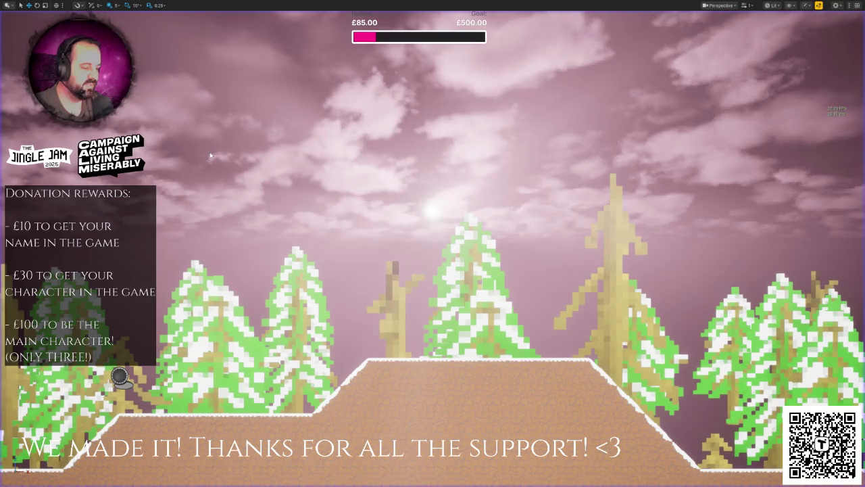
# - Open the Content Drawer at the Blueprints folder and move the level view toward the brown hillside
pyautogui.scroll(-5, 273, 129)
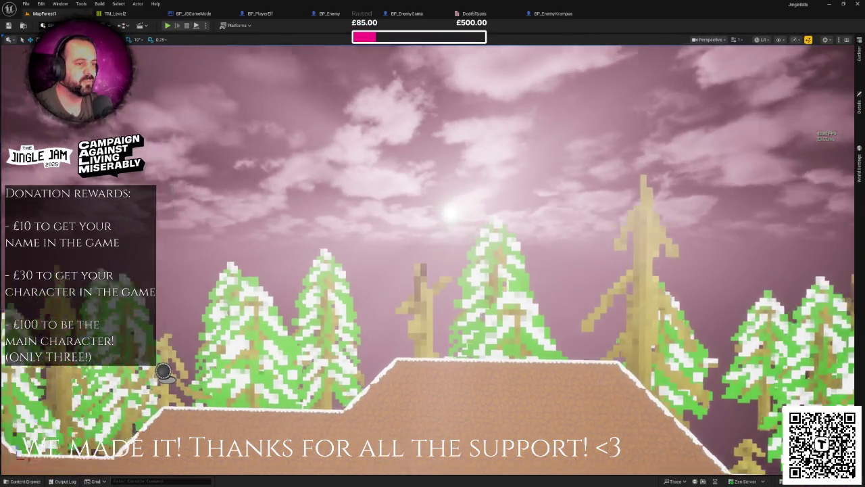
pyautogui.scroll(5, 312, 60)
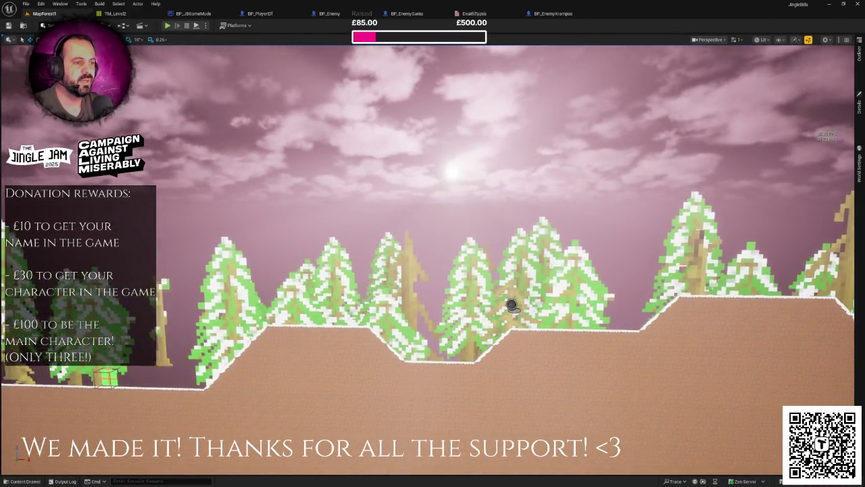
pyautogui.hotkey('ctrl', 'space')
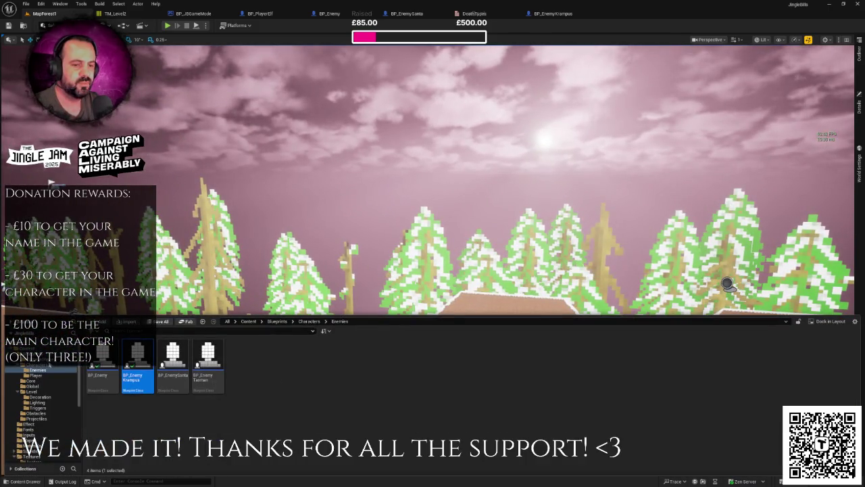
pyautogui.click(31, 359)
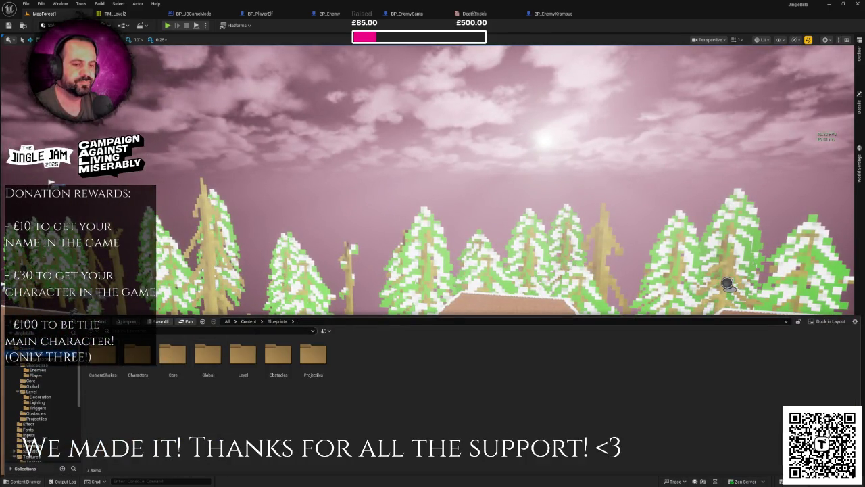
pyautogui.scroll(-5, 55, 365)
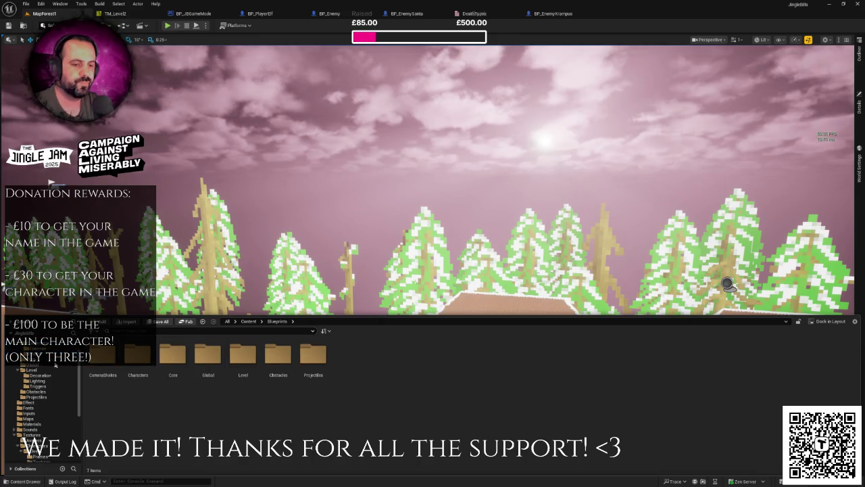
pyautogui.scroll(5, 55, 365)
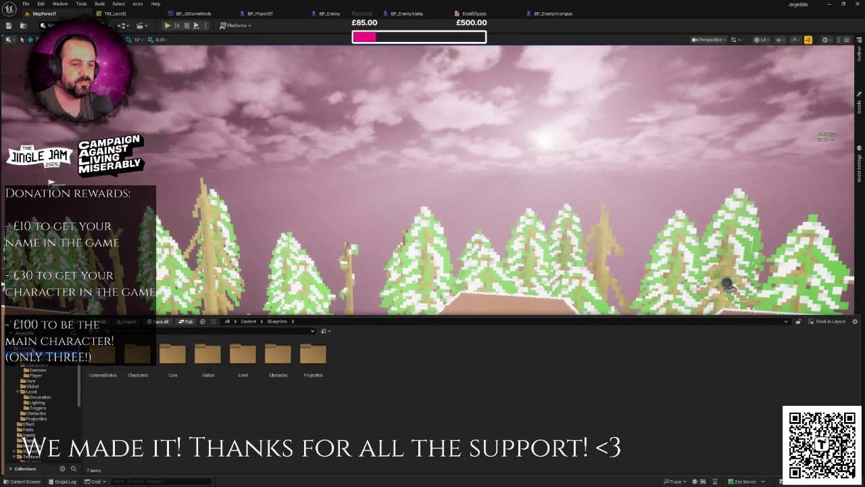
pyautogui.moveTo(433, 203)
pyautogui.mouseDown()
pyautogui.moveTo(379, 219)
pyautogui.moveTo(338, 255)
pyautogui.mouseUp()
# - Browse the Content Drawer to the Materials folder and select M_Particle
pyautogui.hotkey('ctrl', 'space')
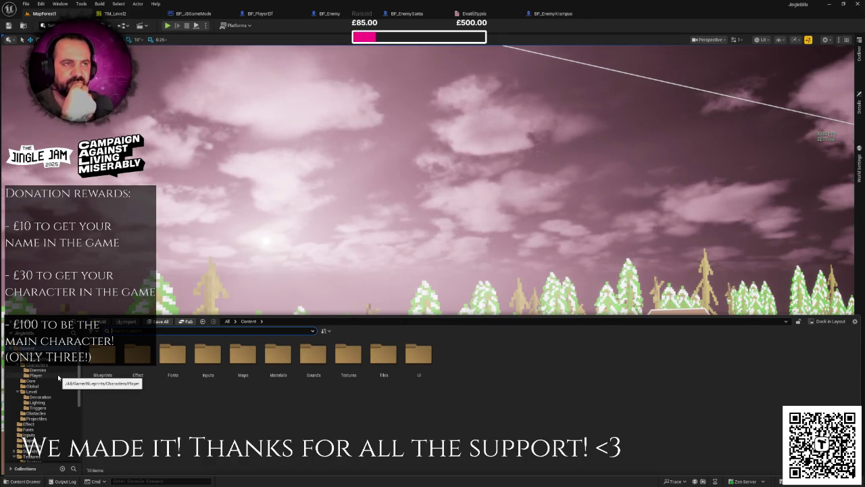
pyautogui.scroll(-2, 57, 378)
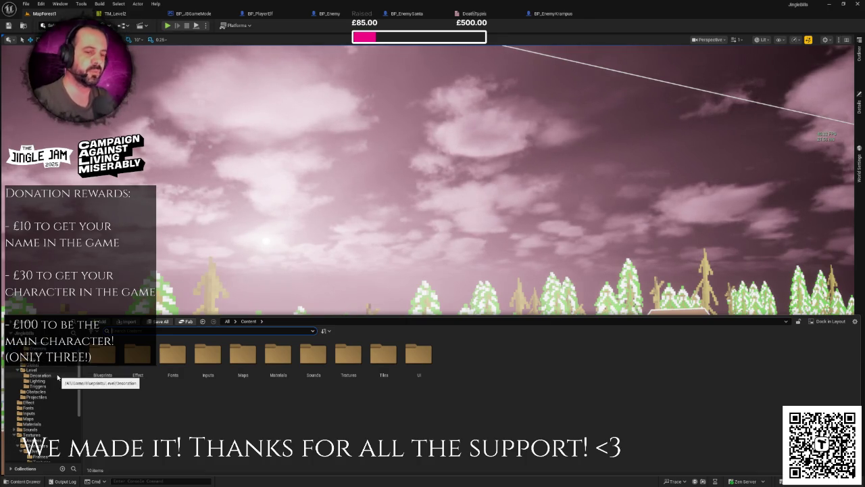
pyautogui.scroll(2, 54, 372)
pyautogui.click(44, 366)
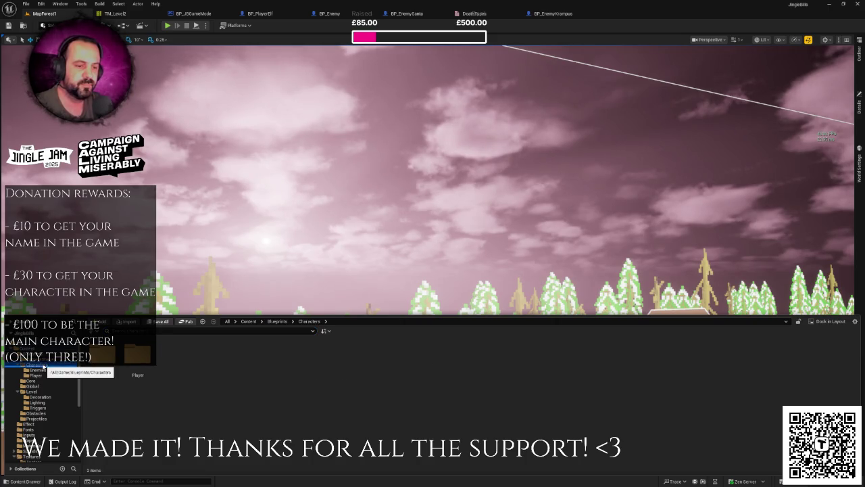
pyautogui.scroll(-5, 45, 400)
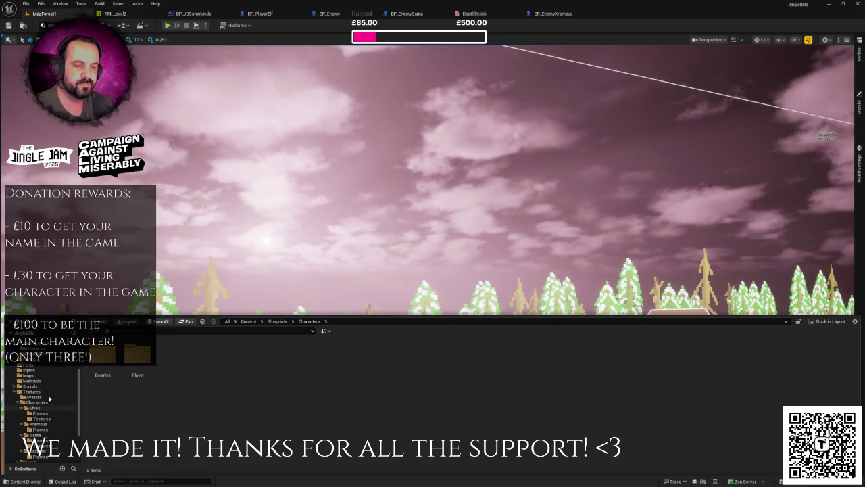
pyautogui.click(41, 381)
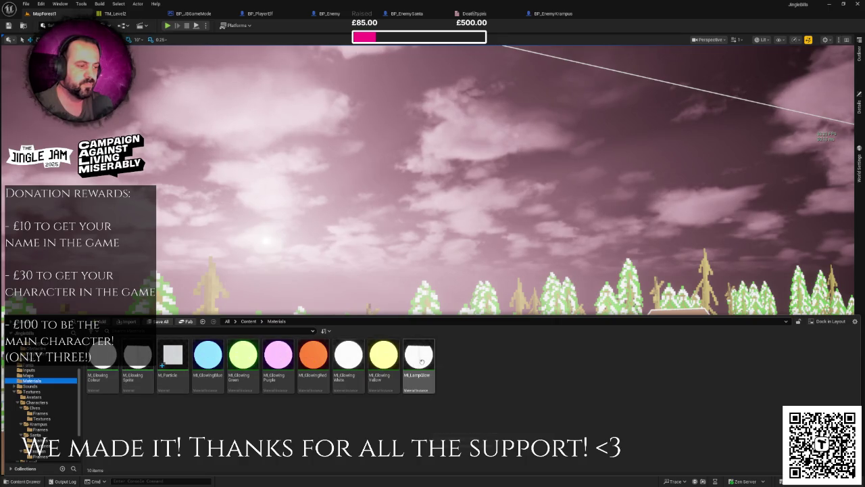
pyautogui.click(182, 359)
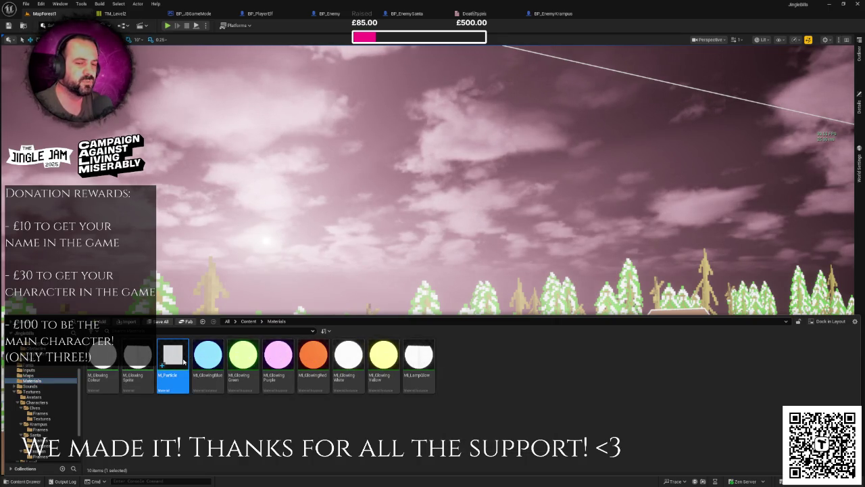
# - Open M_Particle and add a Multiply node fed by Particle Color RGB
pyautogui.doubleClick(183, 362)
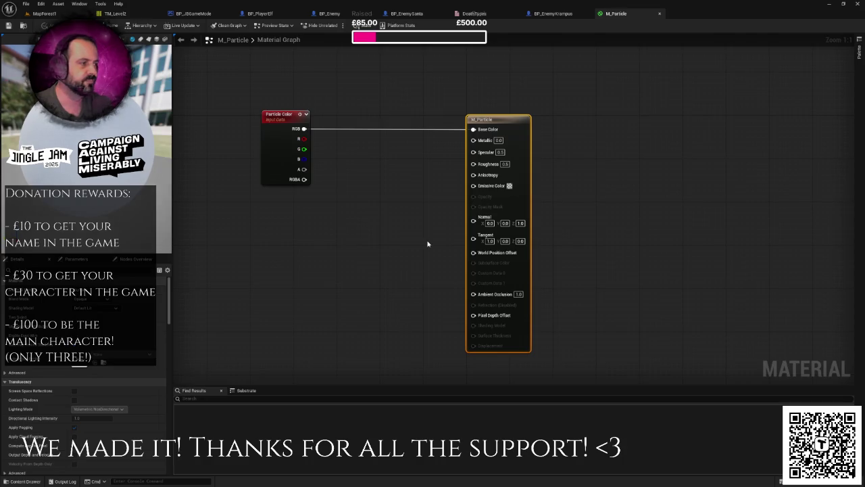
pyautogui.moveTo(499, 128); pyautogui.dragTo(563, 128)
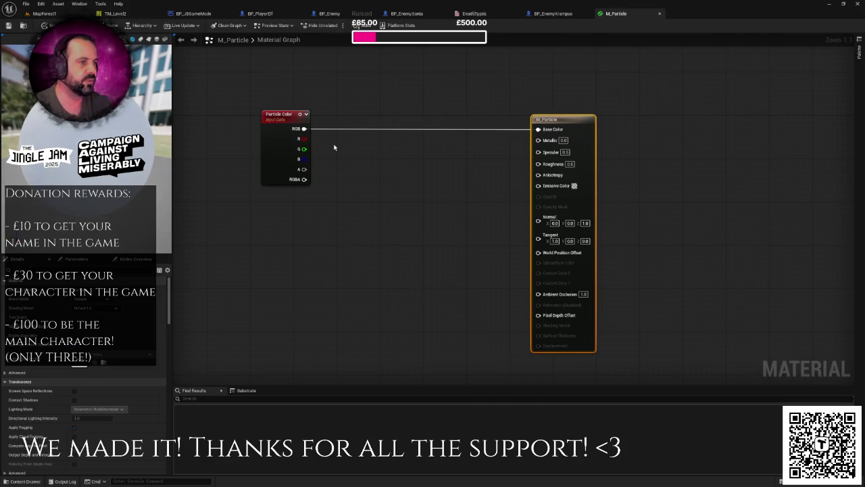
pyautogui.moveTo(308, 130); pyautogui.dragTo(376, 164)
pyautogui.click(375, 139)
pyautogui.moveTo(308, 128); pyautogui.dragTo(380, 164)
pyautogui.write('mult')
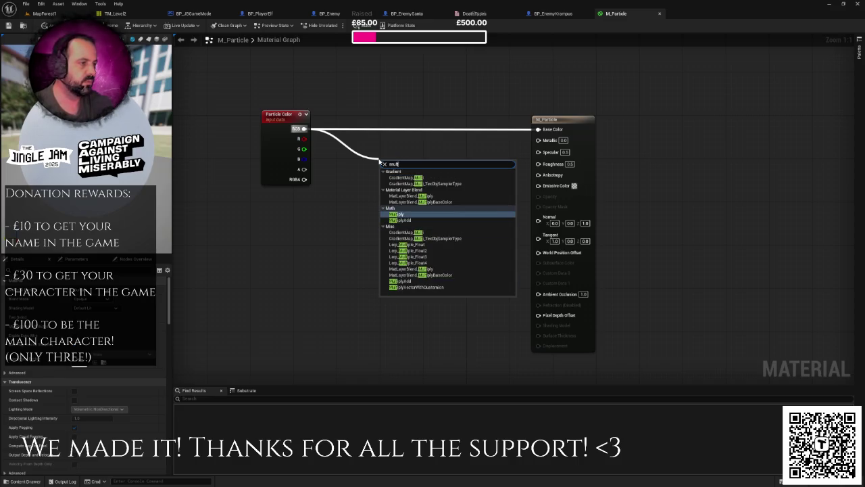
pyautogui.press('Return')
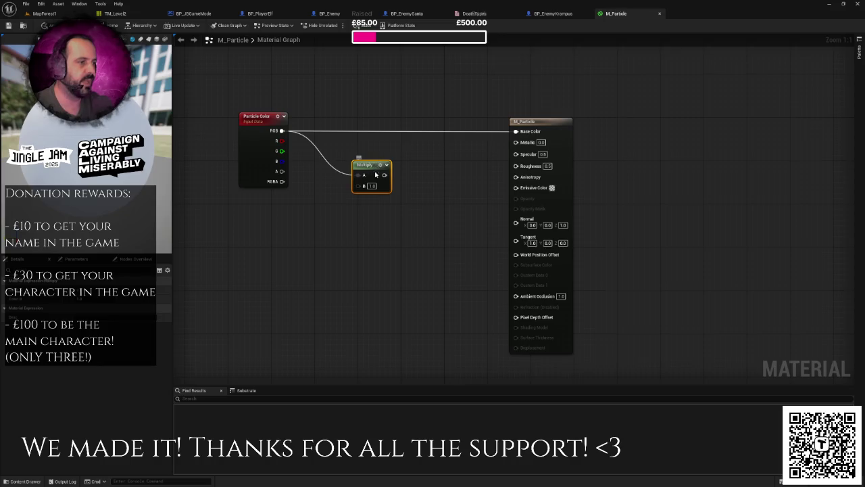
pyautogui.moveTo(363, 192); pyautogui.dragTo(412, 194)
# - Add a Constant node to the M_Particle graph
pyautogui.rightClick(343, 223)
pyautogui.write('const')
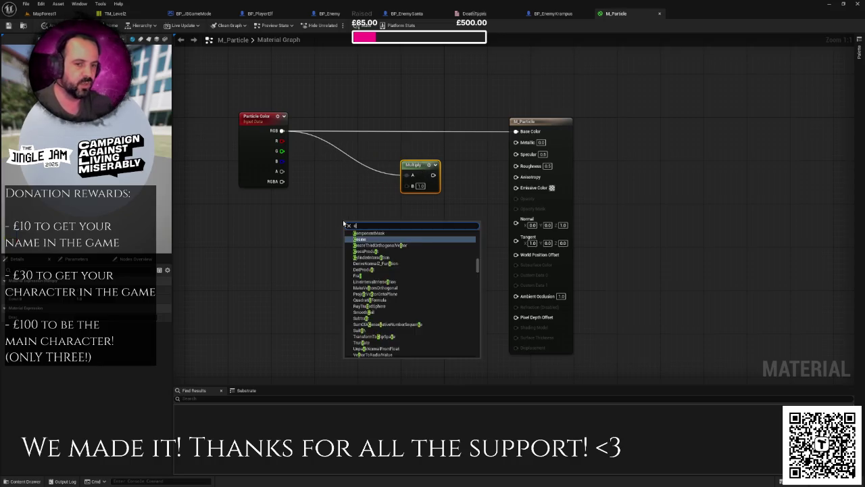
pyautogui.press('Return')
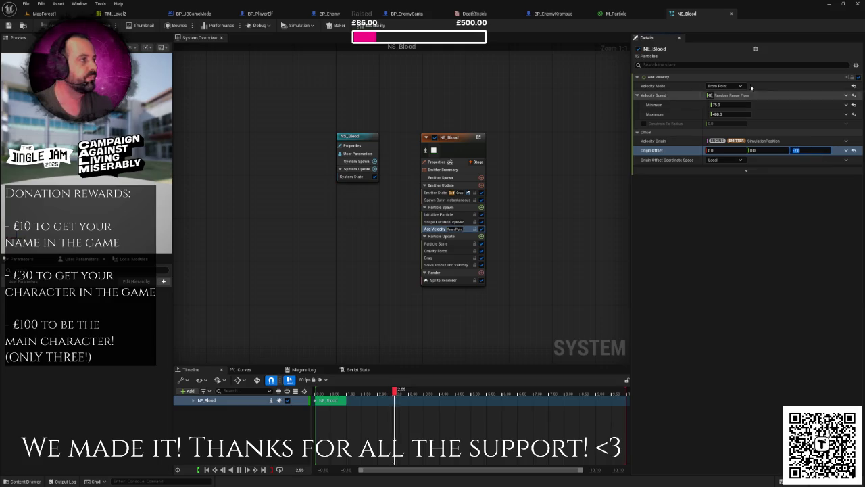
# - Inspect the BloodParticles component settings in the BP_PlayerElf preview
pyautogui.click(260, 14)
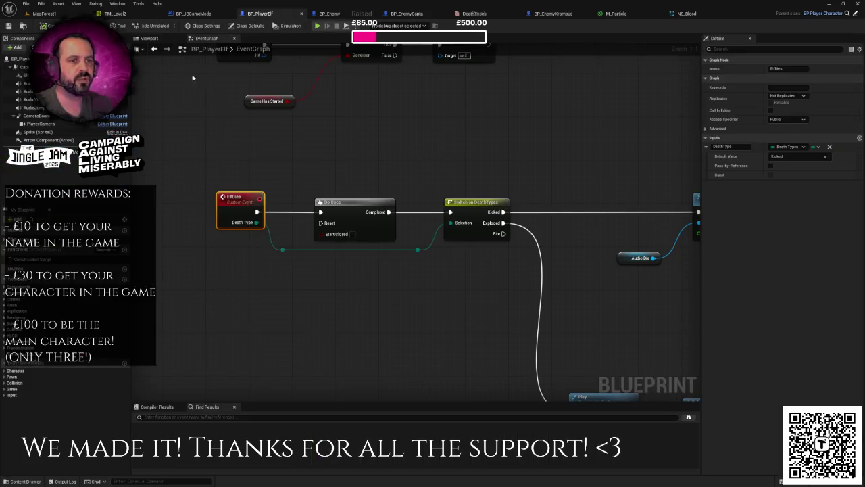
pyautogui.click(150, 38)
pyautogui.click(27, 75)
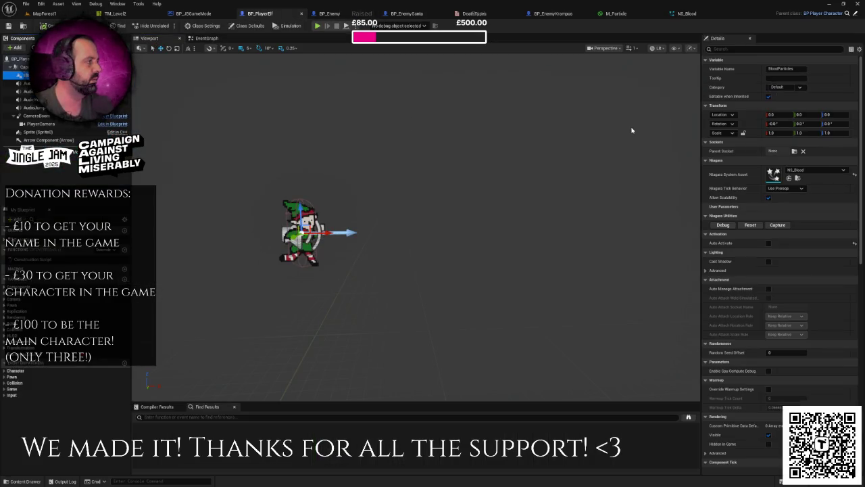
# - Set NS_Blood's Add Velocity origin offset Z to -30
pyautogui.click(684, 13)
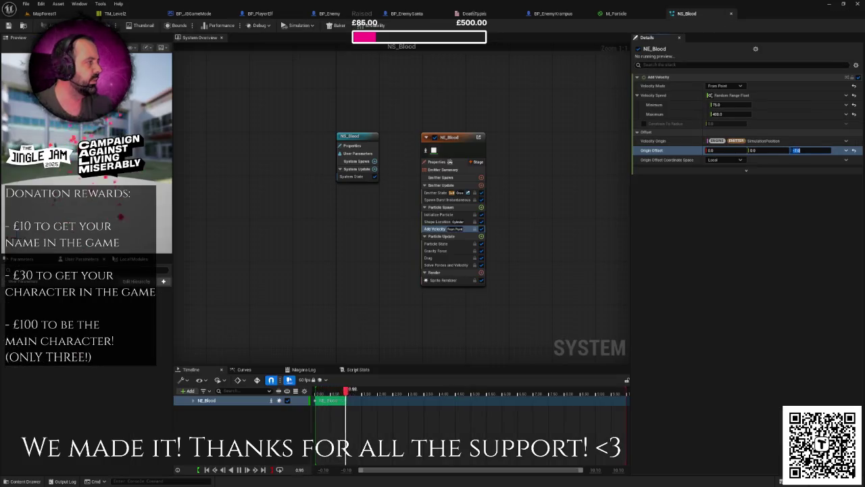
pyautogui.write('0')
pyautogui.press('Return')
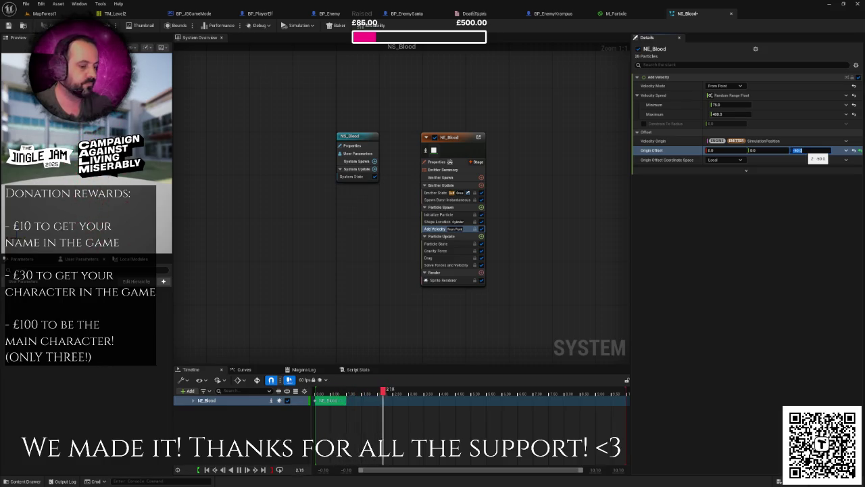
pyautogui.press('Return')
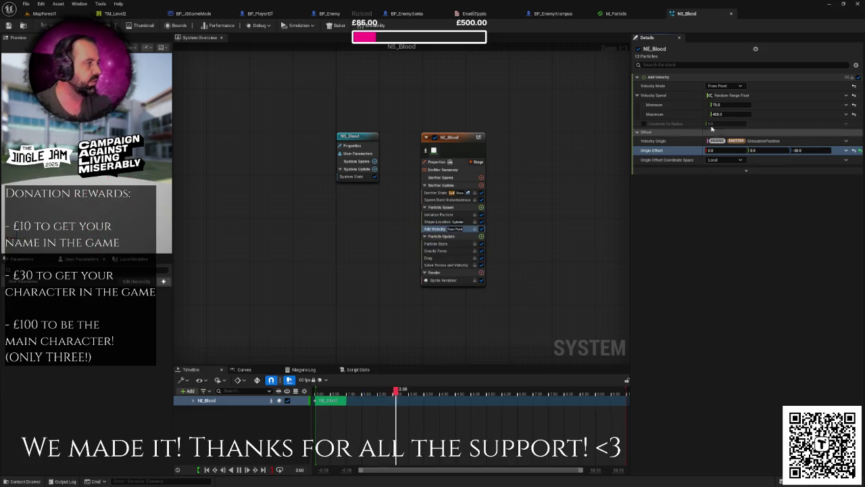
# - Set the Add Velocity speed range to minimum 400 and maximum 800
pyautogui.click(727, 104)
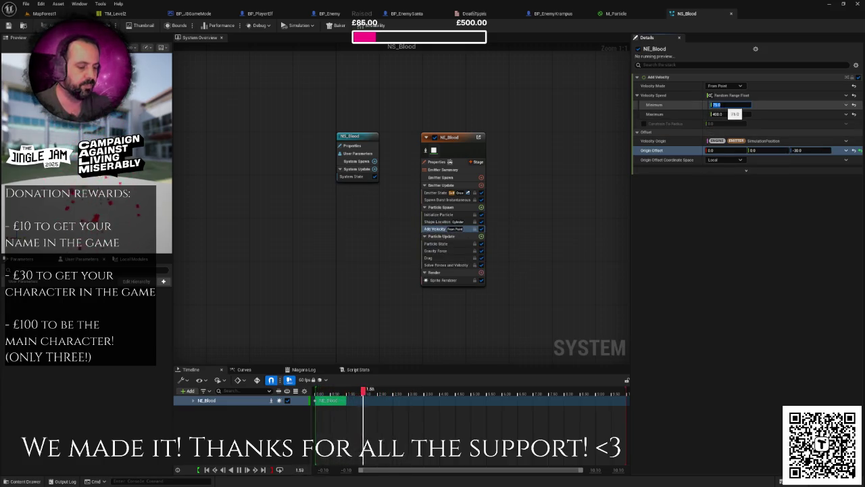
pyautogui.write('40')
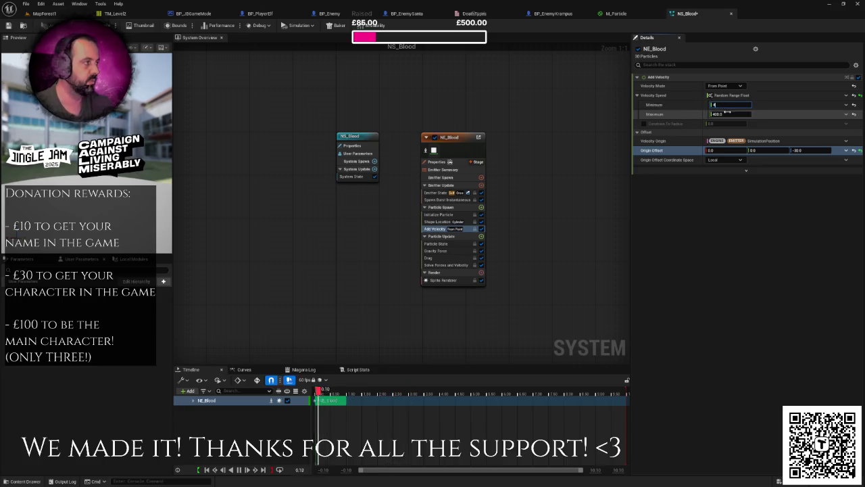
pyautogui.press('Return')
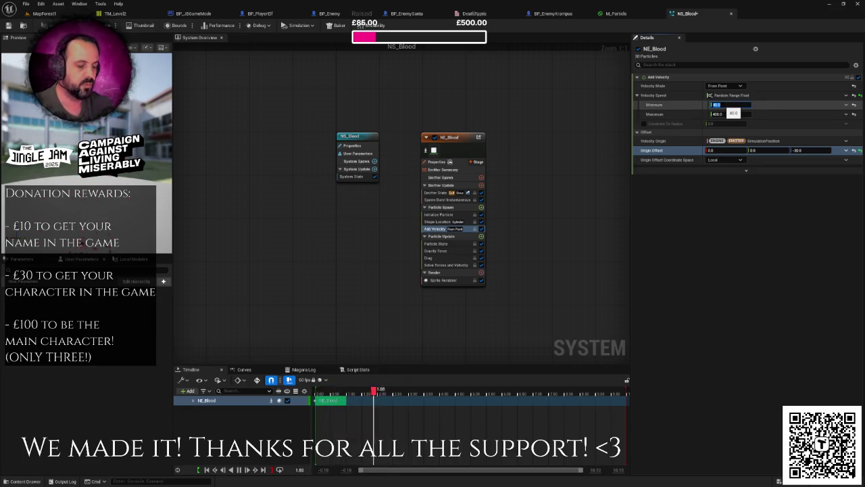
pyautogui.write('0')
pyautogui.press('Tab')
pyautogui.write('80')
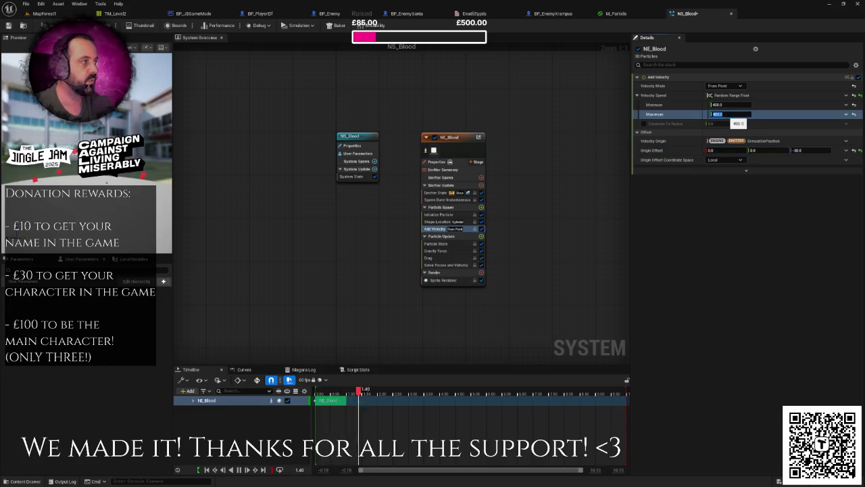
pyautogui.write('0')
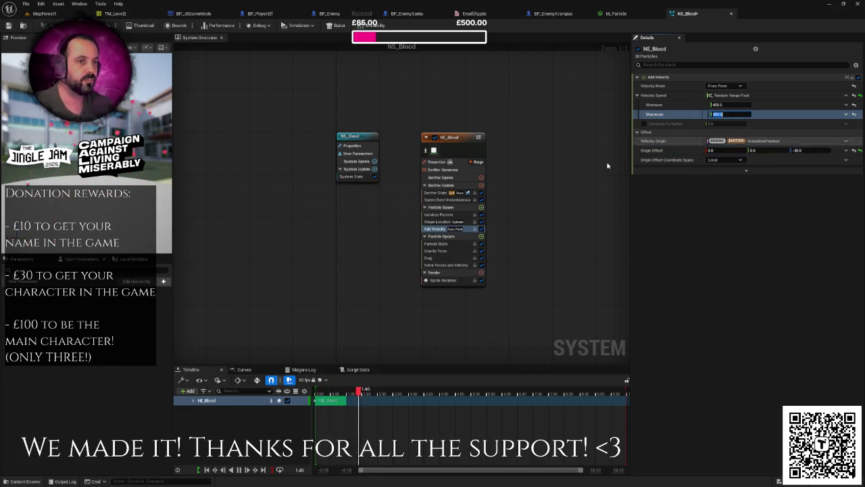
pyautogui.press('Return')
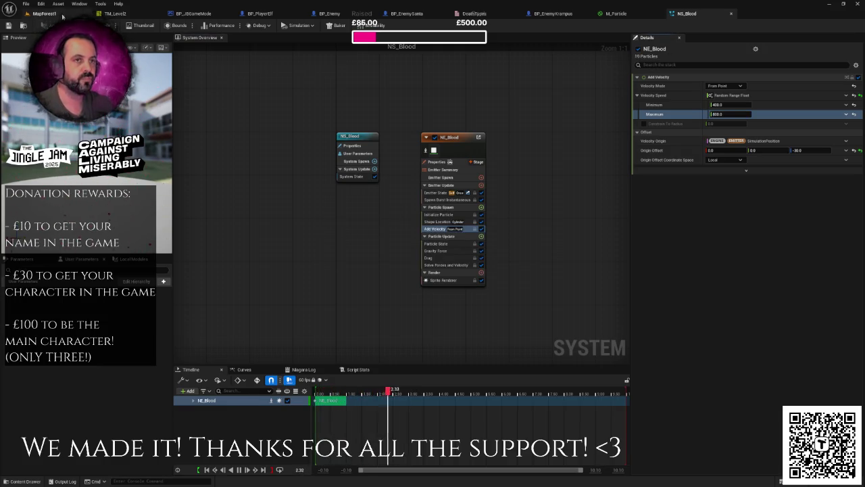
pyautogui.click(41, 13)
# - Run a short play test of MapForest1, stop it, and view BP_EnemySanta's event graph
pyautogui.click(167, 26)
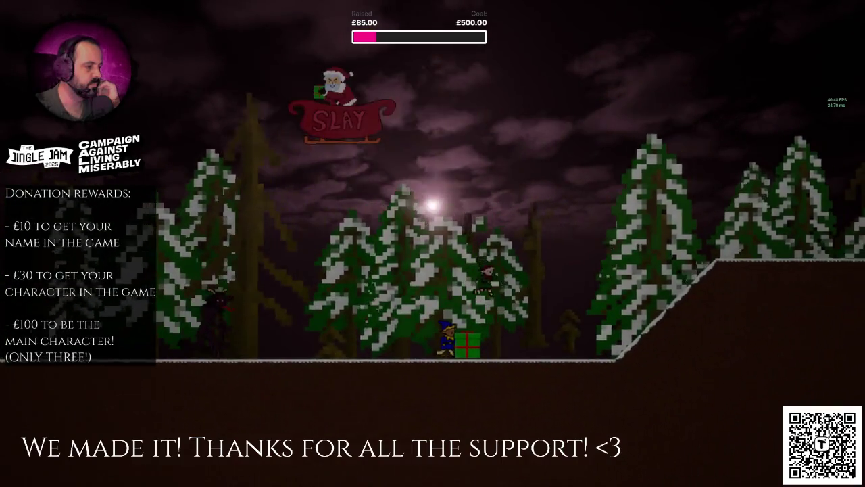
pyautogui.press('Escape')
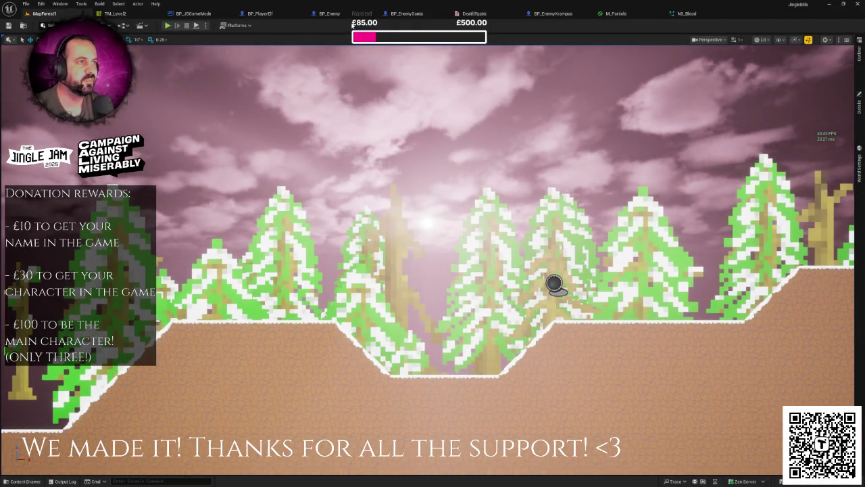
pyautogui.click(407, 13)
pyautogui.moveTo(440, 184); pyautogui.dragTo(437, 239)
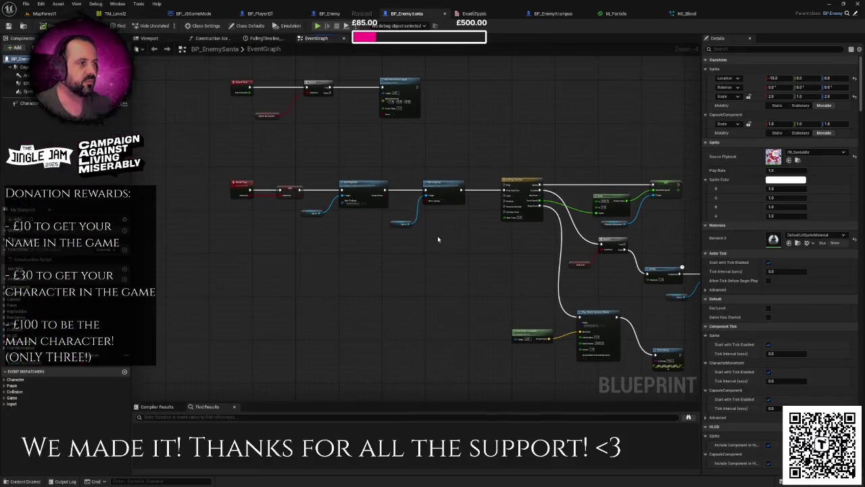
# - Pan toward the upper-left of BP_EnemySanta's graph and zoom in, then return to NS_Blood
pyautogui.moveTo(493, 192); pyautogui.dragTo(358, 118)
pyautogui.scroll(1, 454, 229)
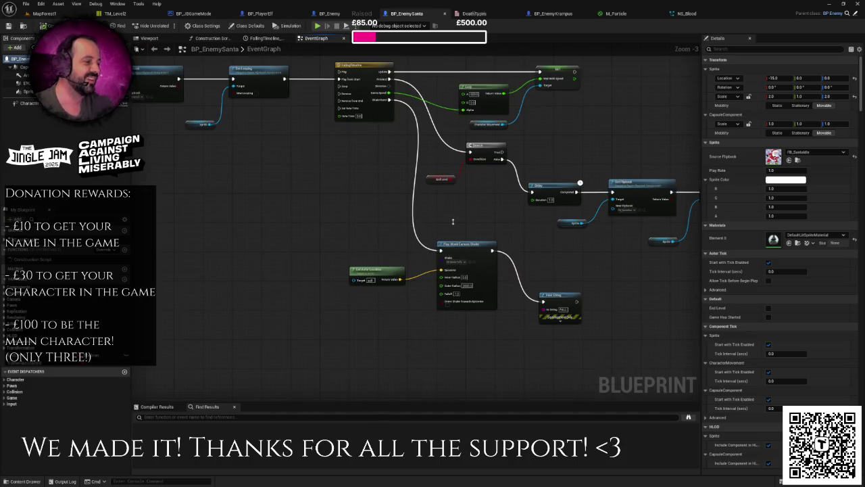
pyautogui.scroll(1, 449, 211)
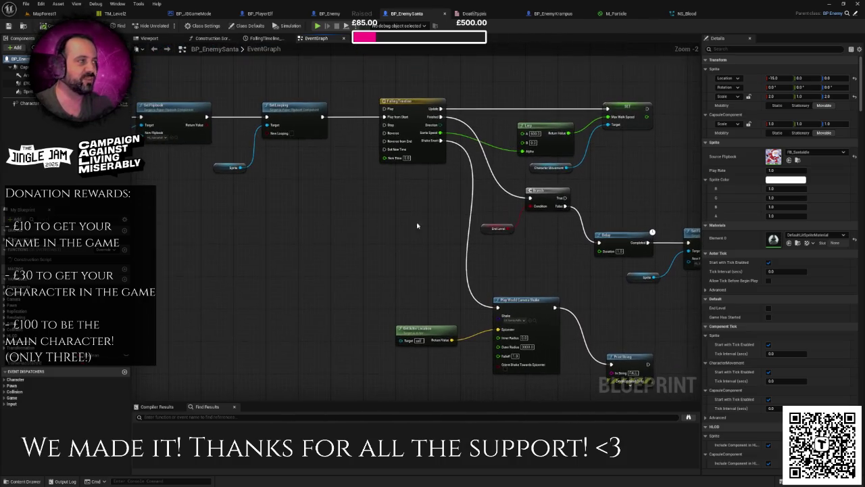
pyautogui.click(684, 13)
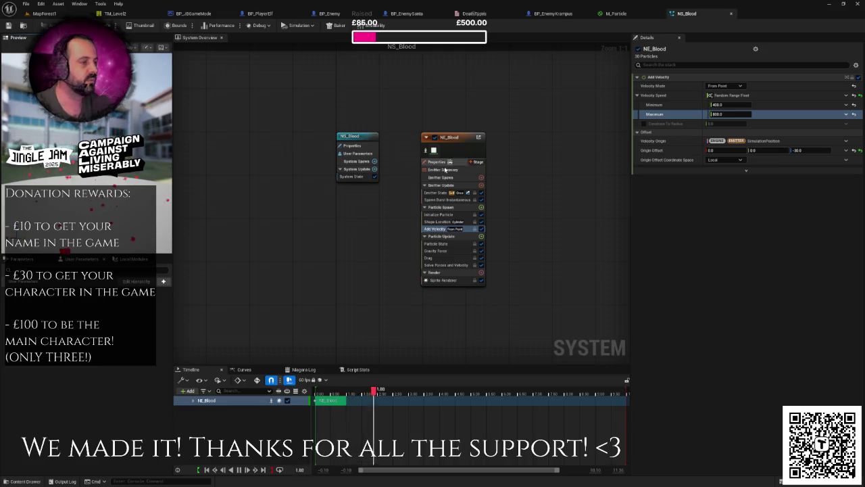
# - Set NS_Blood's Spawn Burst Instantaneous spawn count to 50
pyautogui.click(718, 114)
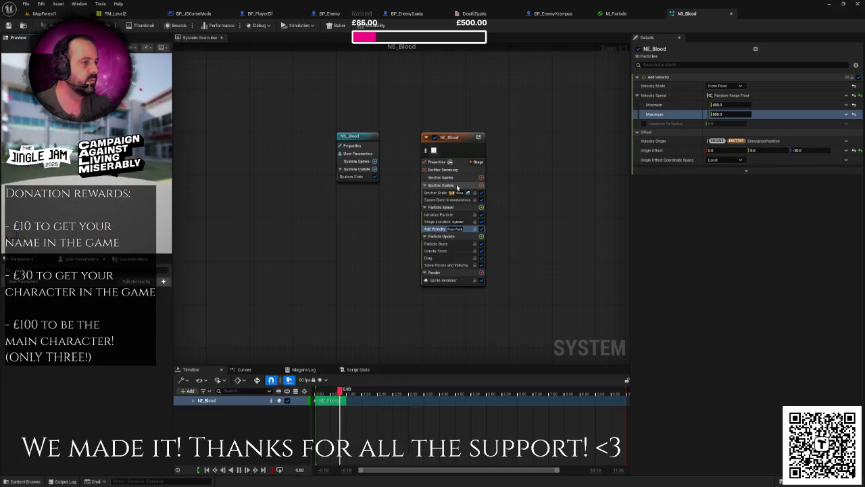
pyautogui.click(439, 214)
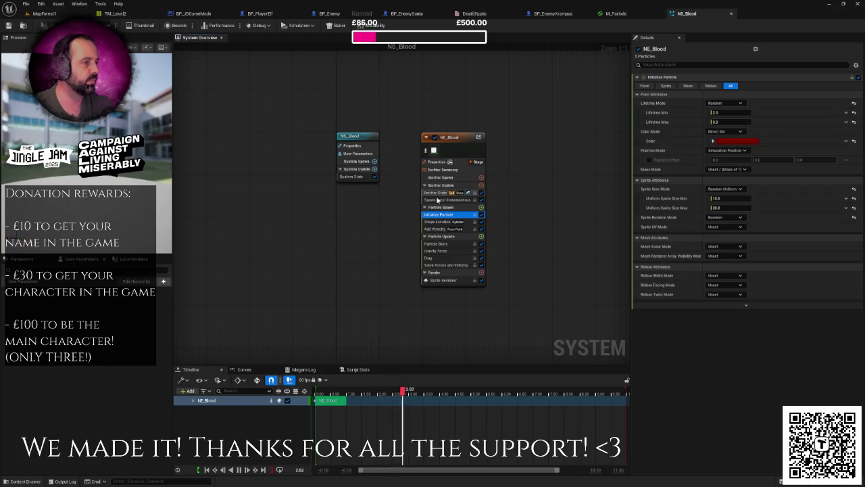
pyautogui.click(436, 192)
pyautogui.click(437, 200)
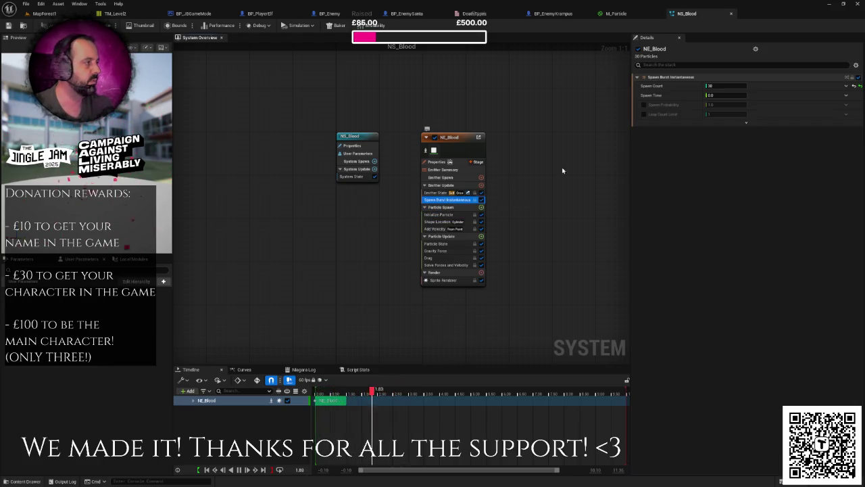
pyautogui.click(714, 87)
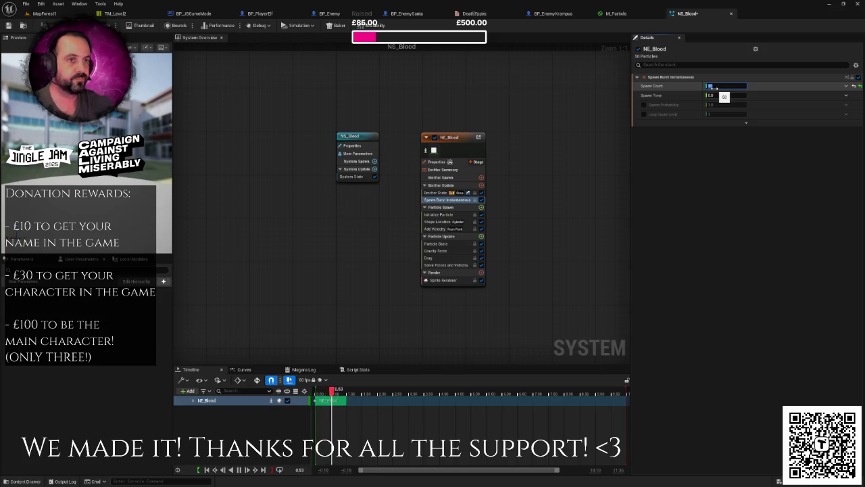
pyautogui.press('Return')
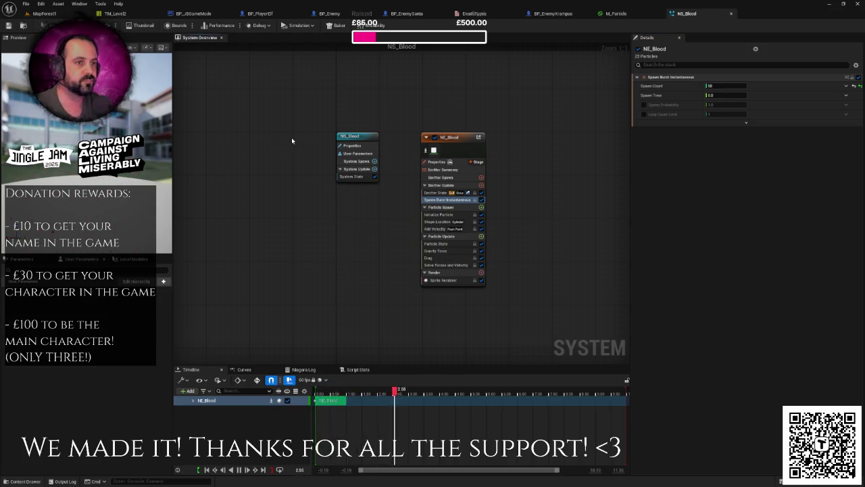
pyautogui.click(613, 14)
pyautogui.click(549, 13)
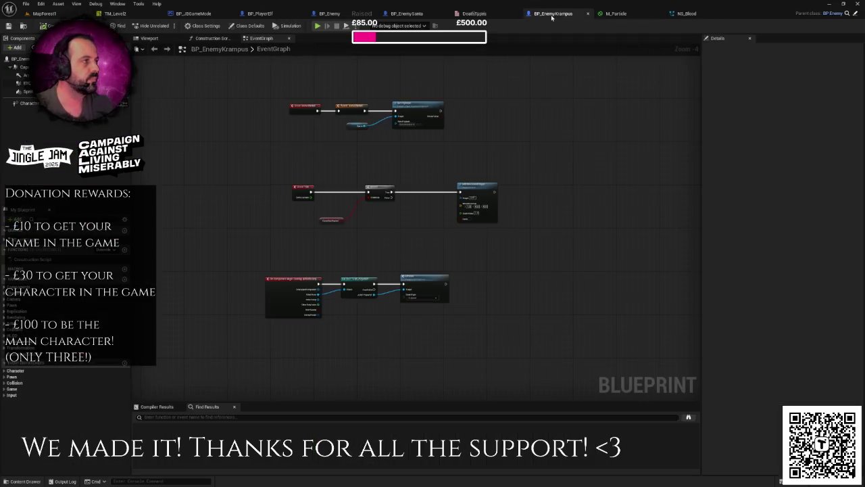
# - Inspect the DeathTypes enum and BP_EnemyKrampus's event graph and model preview
pyautogui.click(457, 13)
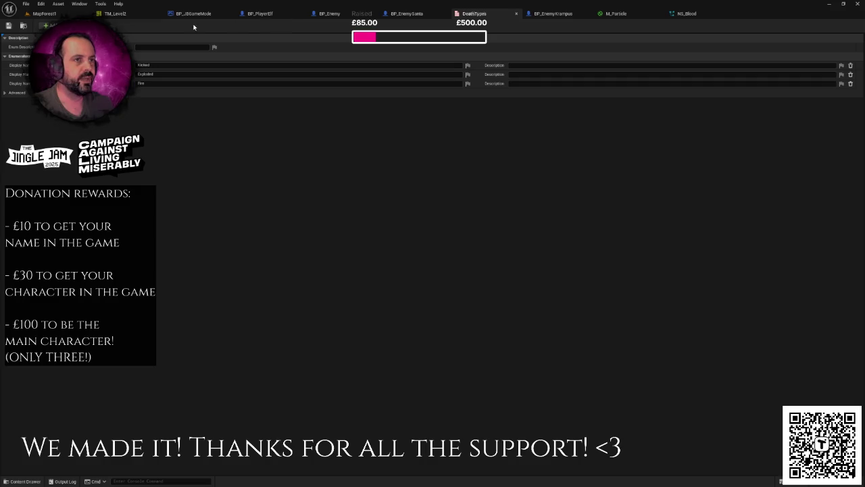
pyautogui.click(547, 15)
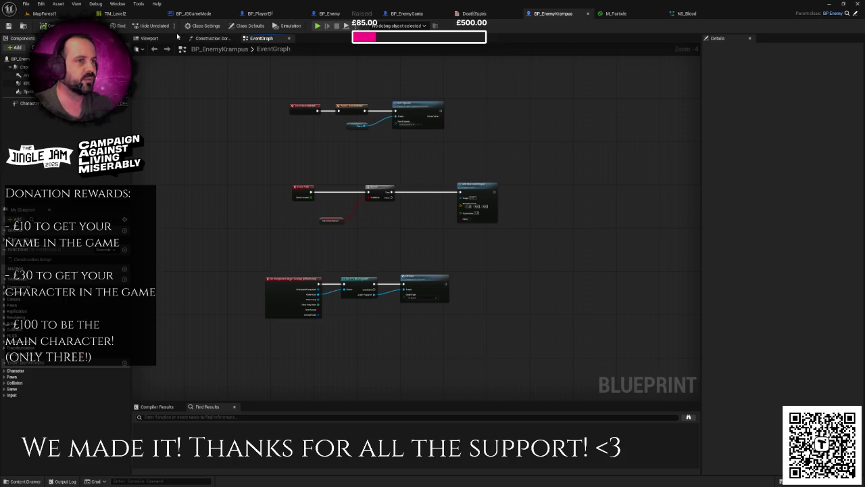
pyautogui.click(153, 38)
pyautogui.click(269, 40)
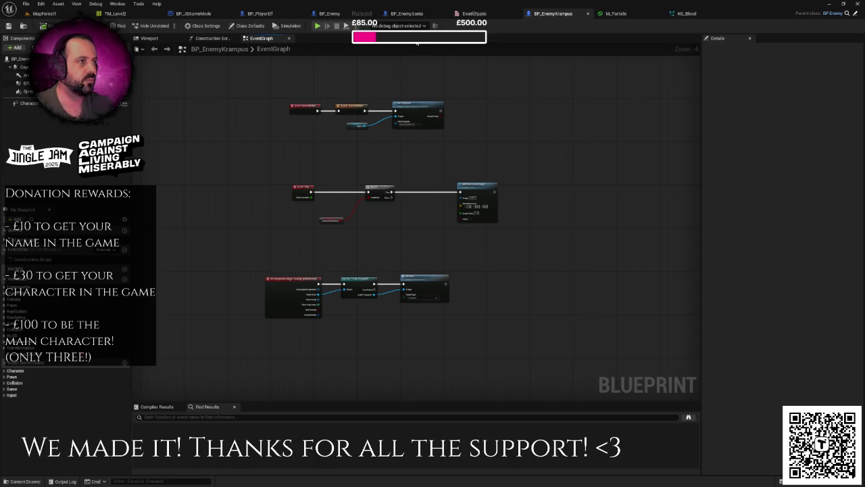
# - Review the Switch on DeathTypes chain in BP_PlayerElf's EventGraph, then return to MapForest1
pyautogui.click(260, 14)
pyautogui.click(207, 38)
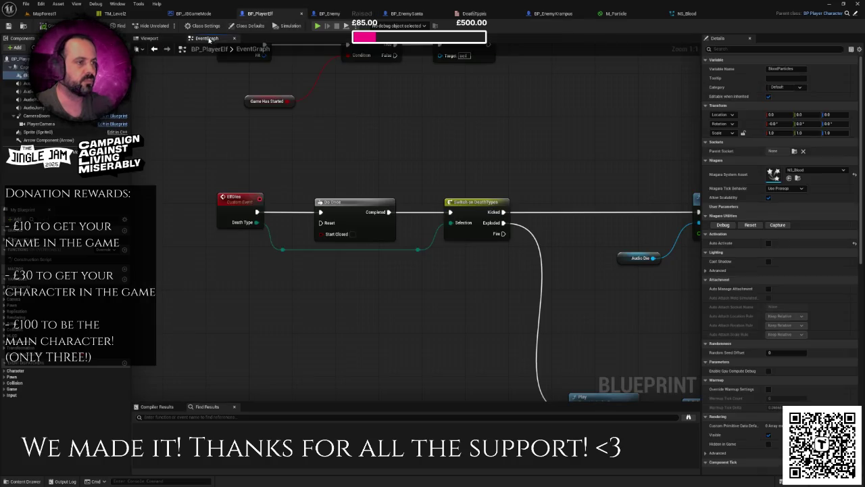
pyautogui.scroll(2, 496, 209)
pyautogui.scroll(-1, 496, 209)
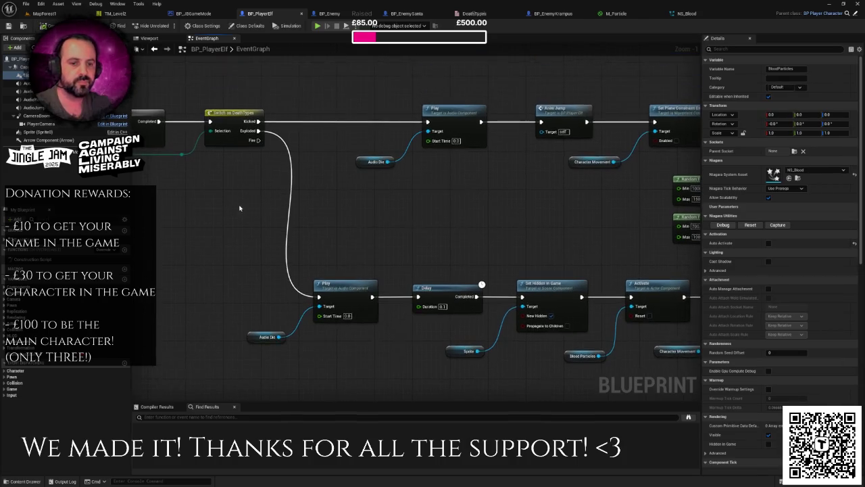
pyautogui.scroll(-1, 236, 217)
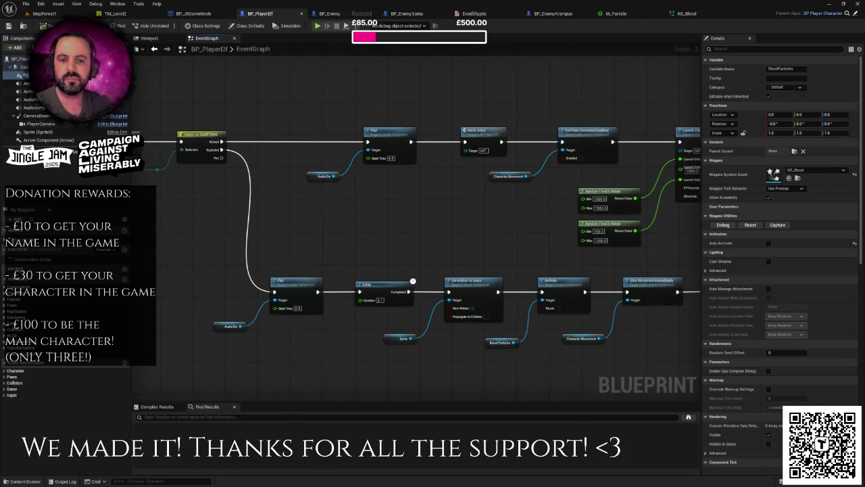
pyautogui.click(44, 13)
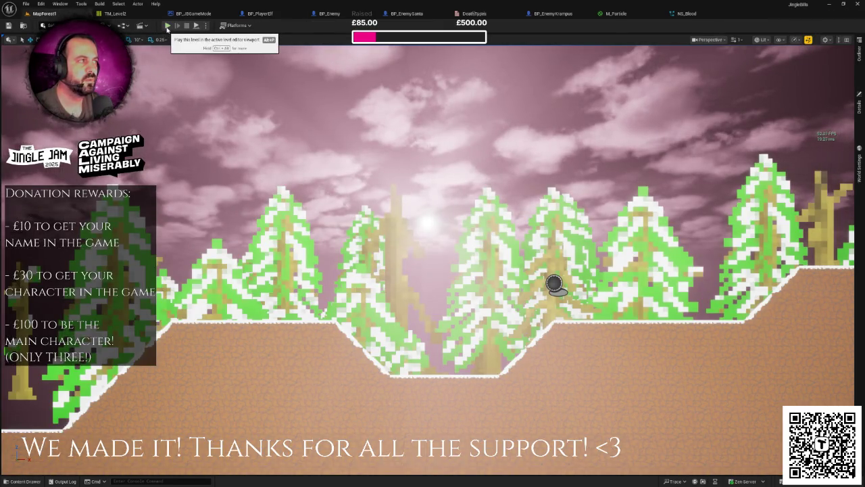
# - Play-test MapForest1, running the elf right past the dialogue until the dark creature kills it
pyautogui.click(167, 27)
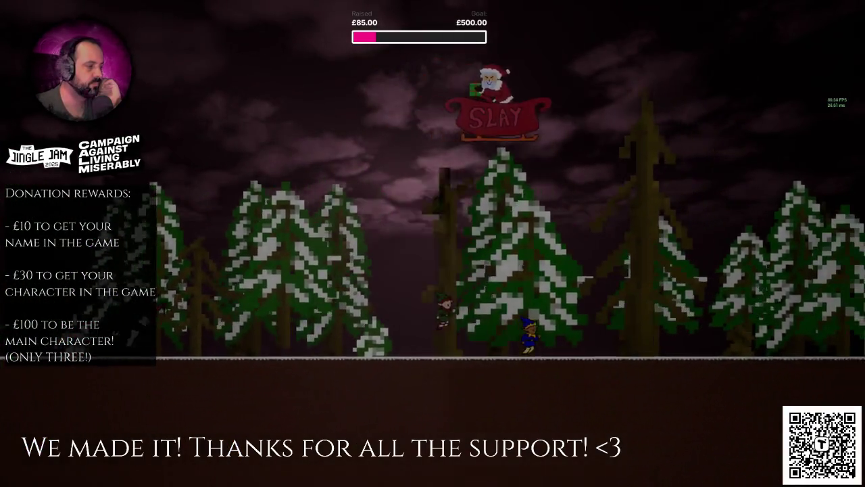
pyautogui.press('d')
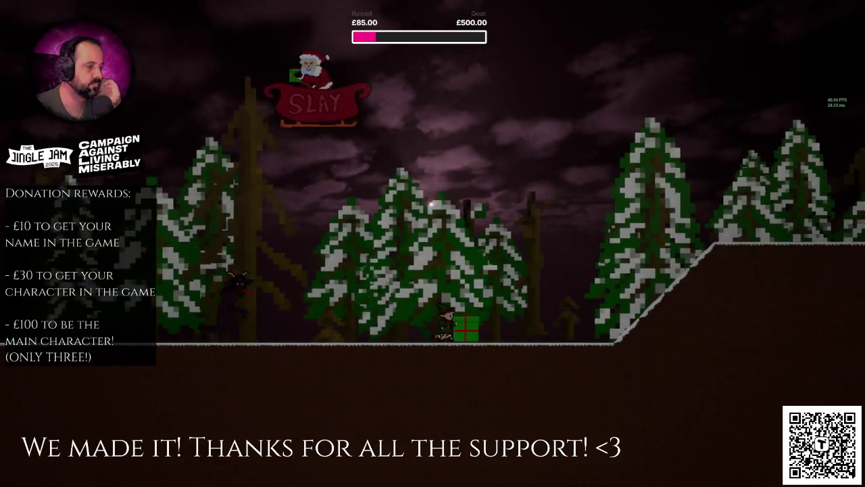
pyautogui.press('d')
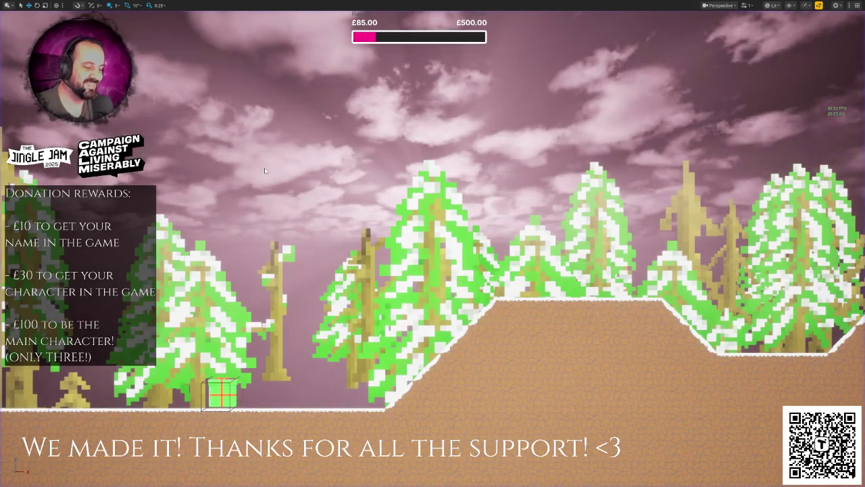
pyautogui.press('space')
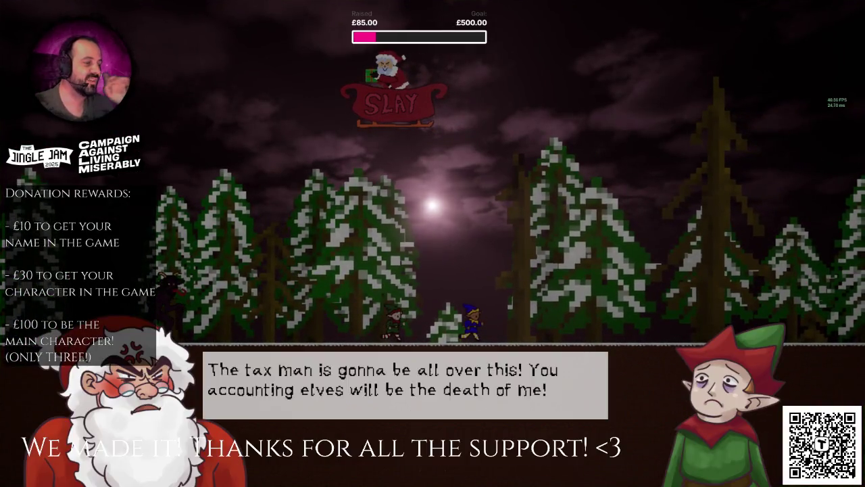
pyautogui.press('space')
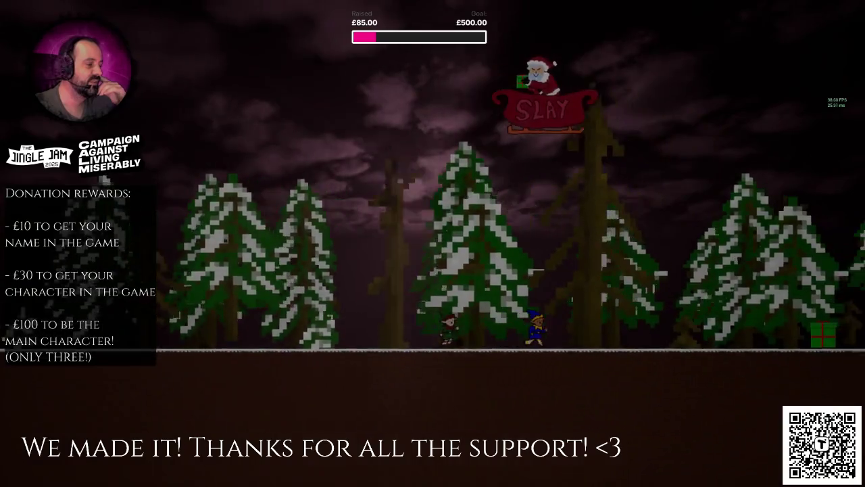
pyautogui.press('Right')
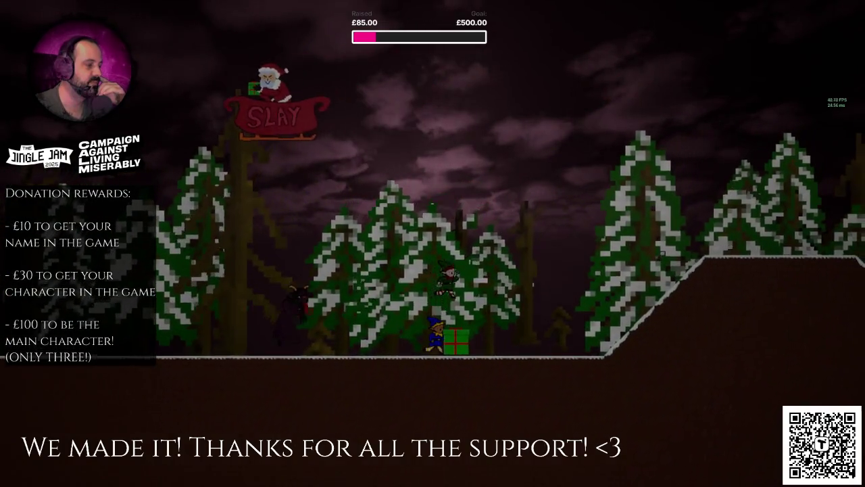
pyautogui.press('Right')
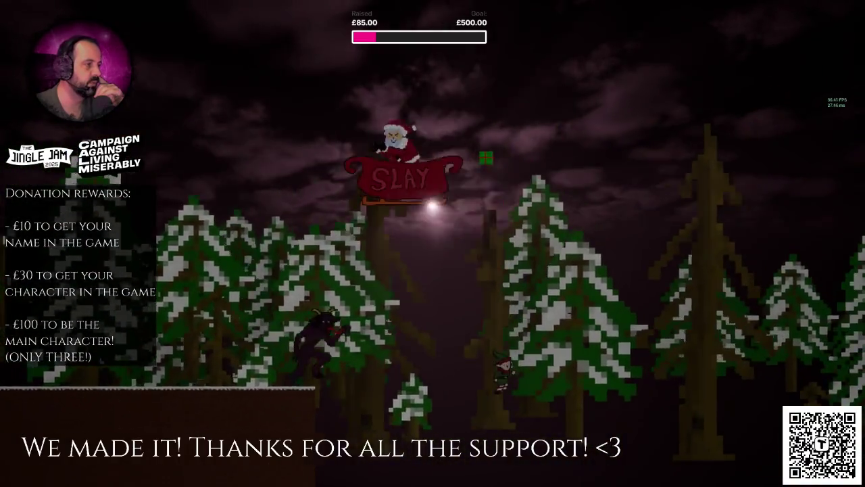
# - Stop the play session and restore the full editor layout with a wider level view
pyautogui.press('Escape')
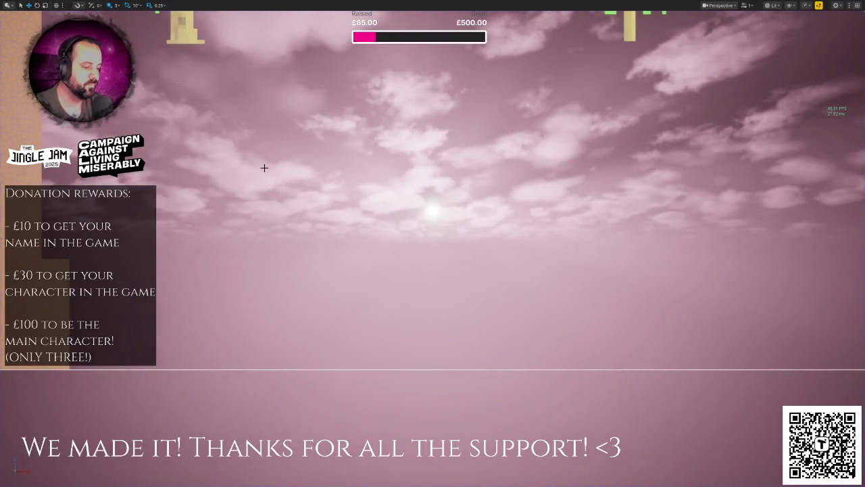
pyautogui.press('F11')
pyautogui.moveTo(264, 167)
pyautogui.mouseDown()
pyautogui.moveTo(260, 321)
pyautogui.moveTo(284, 169)
pyautogui.moveTo(264, 167)
pyautogui.mouseUp()
pyautogui.moveTo(317, 176); pyautogui.dragTo(316, 223)
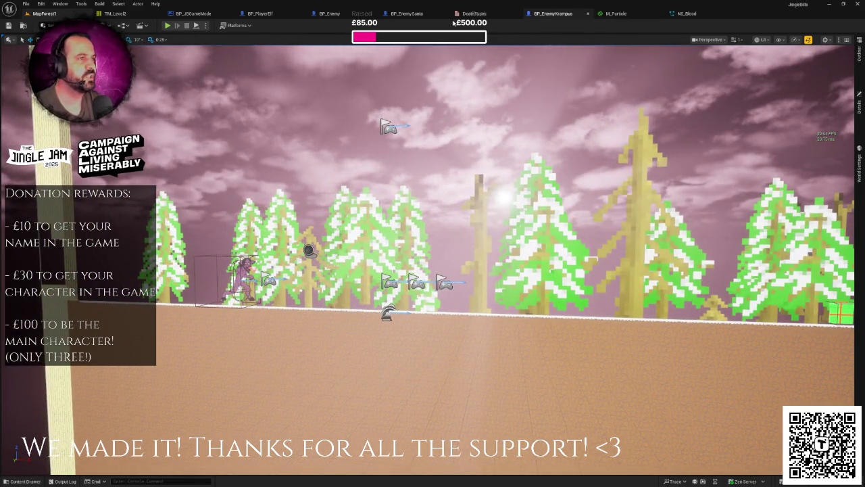
# - Open BP_PresentProjectile from Blueprints > Projectiles in the Content Drawer and show its viewport
pyautogui.hotkey('ctrl', 'space')
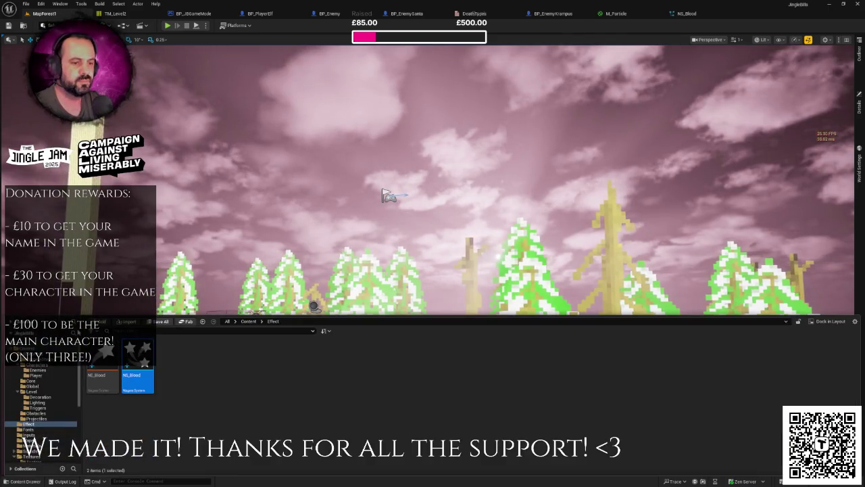
pyautogui.rightClick(114, 379)
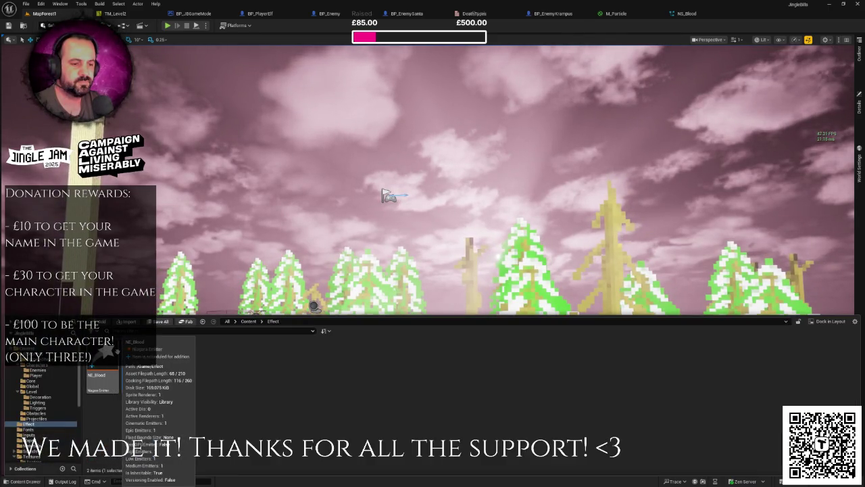
pyautogui.press('Escape')
pyautogui.click(41, 359)
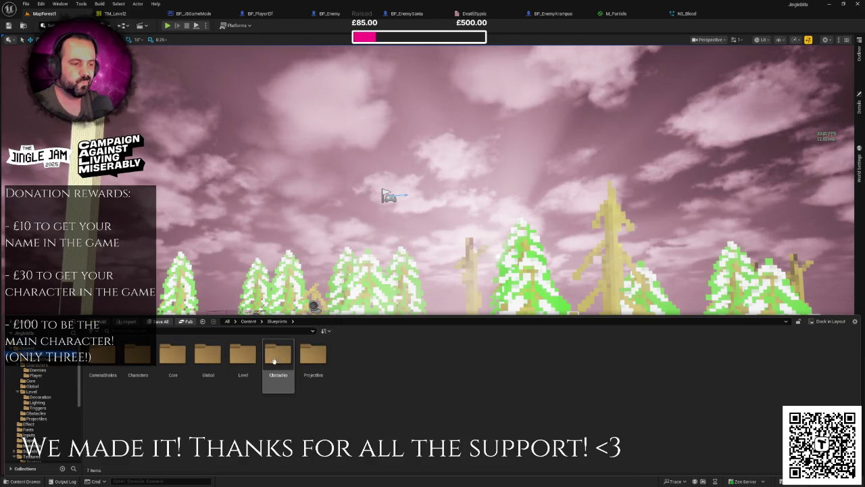
pyautogui.doubleClick(313, 355)
pyautogui.click(102, 379)
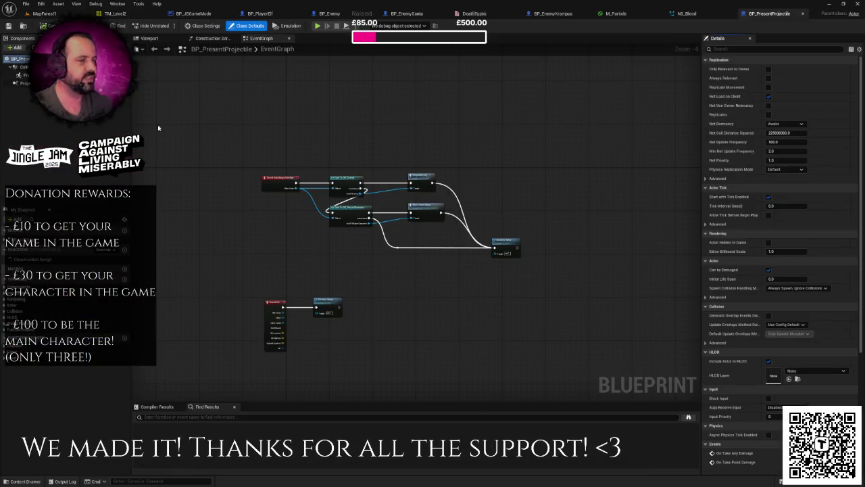
pyautogui.click(147, 38)
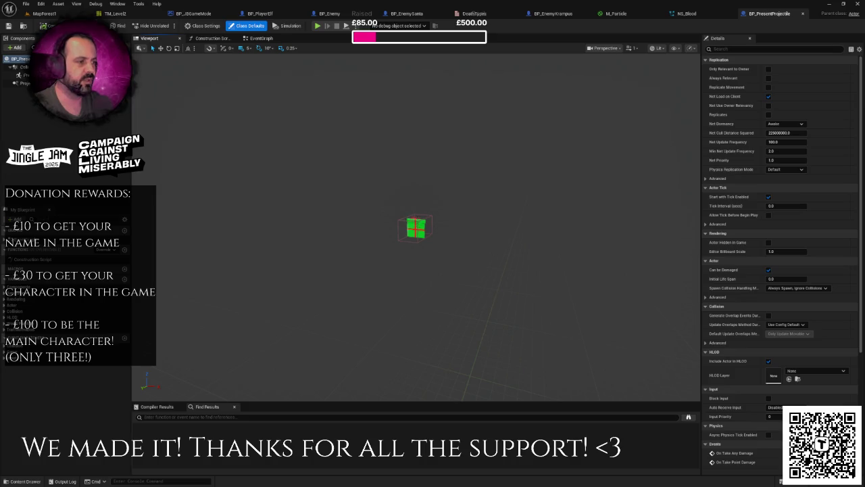
# - Set PresentSprite's Element 0 material to M_GlowingSprite, then return to MapForest1
pyautogui.scroll(5, 416, 228)
pyautogui.click(421, 224)
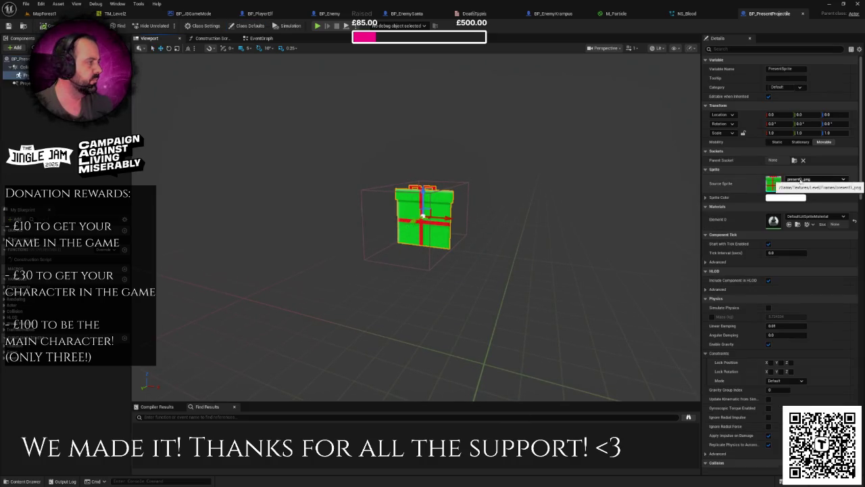
pyautogui.click(802, 179)
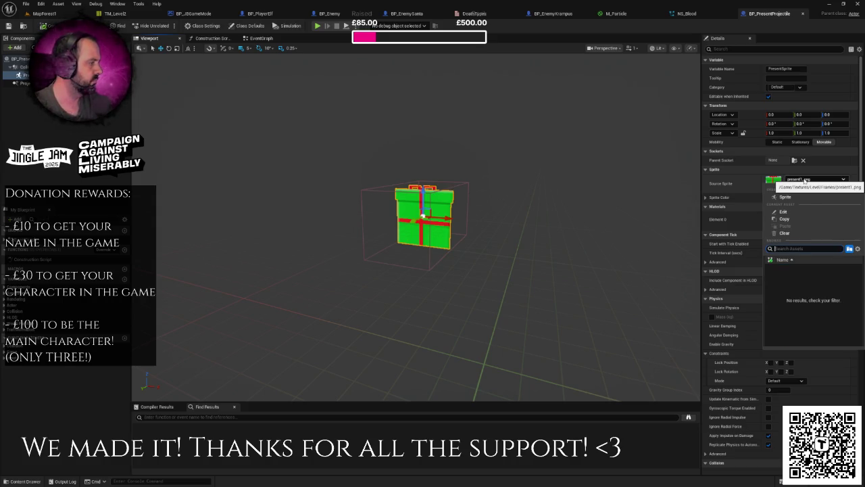
pyautogui.click(735, 184)
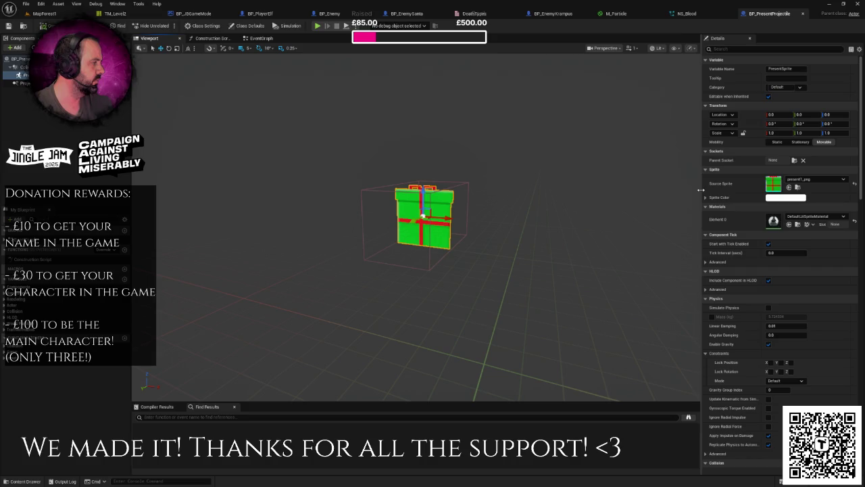
pyautogui.click(808, 217)
pyautogui.write('N')
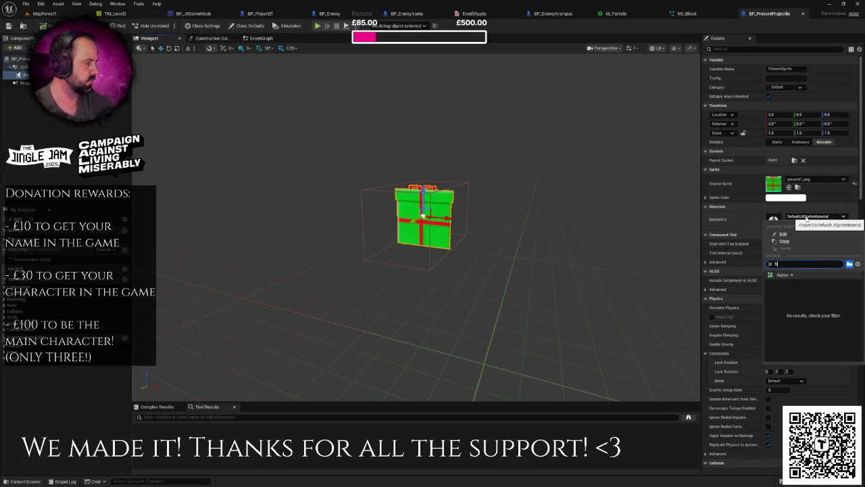
pyautogui.write('ingg')
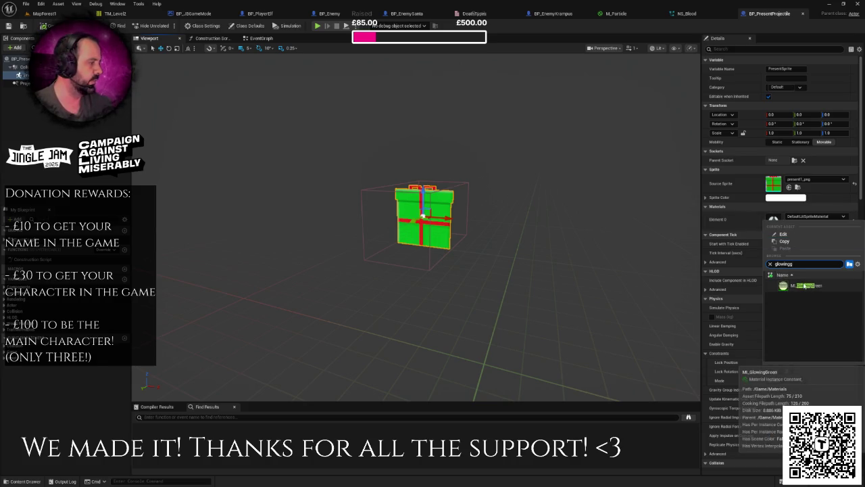
pyautogui.press('BackSpace')
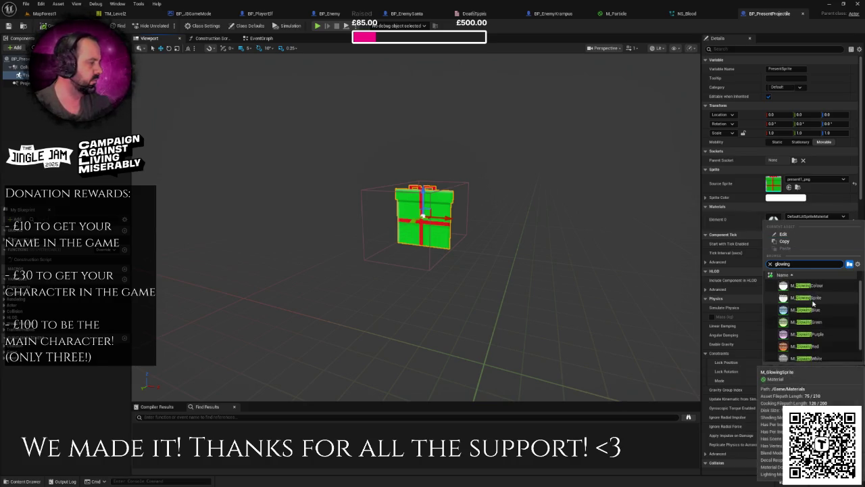
pyautogui.click(810, 298)
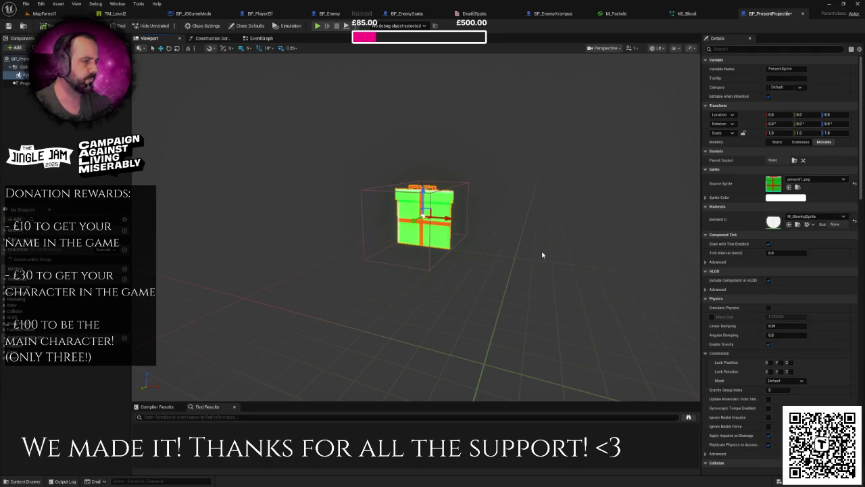
pyautogui.scroll(-4, 543, 254)
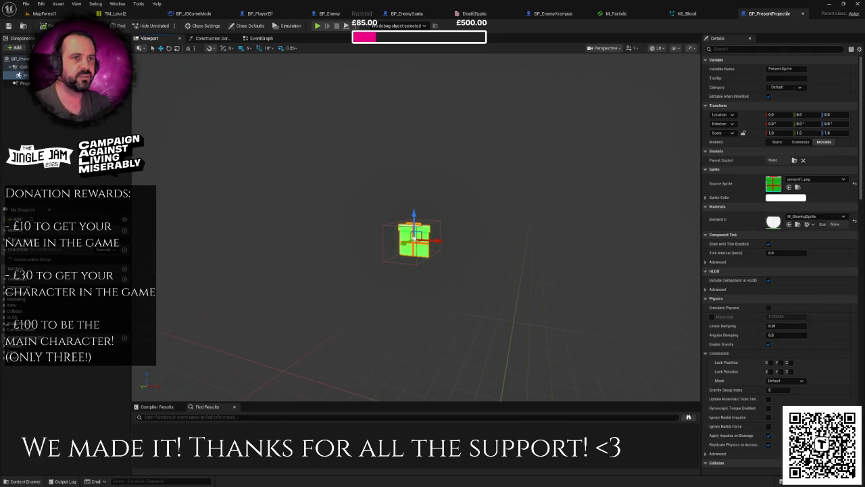
pyautogui.click(61, 14)
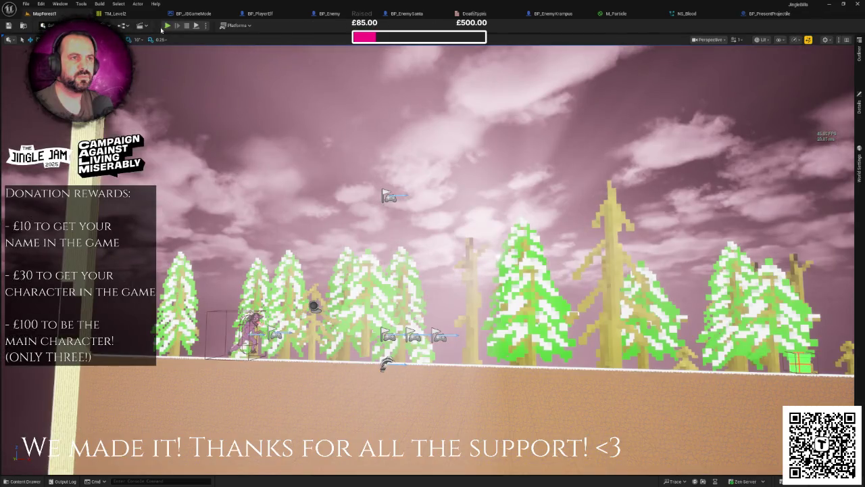
# - Launch Play mode with Alt+P and skip the Santa and elf intro dialogue
pyautogui.hotkey('alt', 'p')
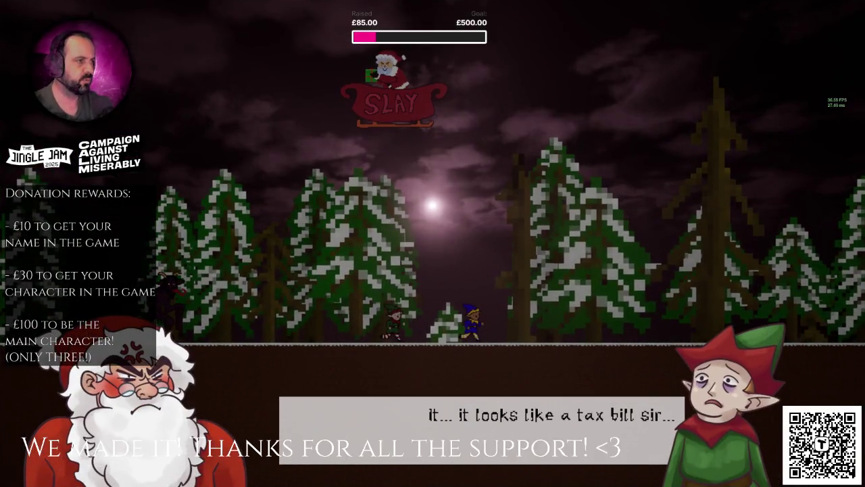
pyautogui.press('space')
pyautogui.press('space')
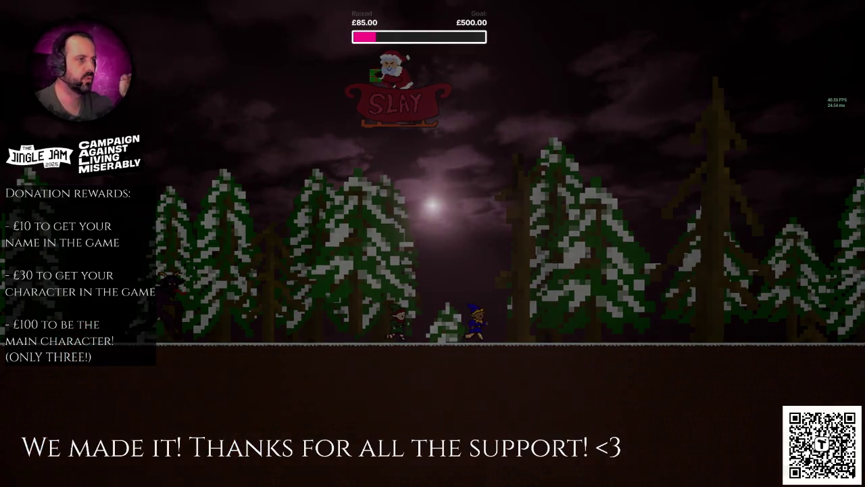
pyautogui.press('d')
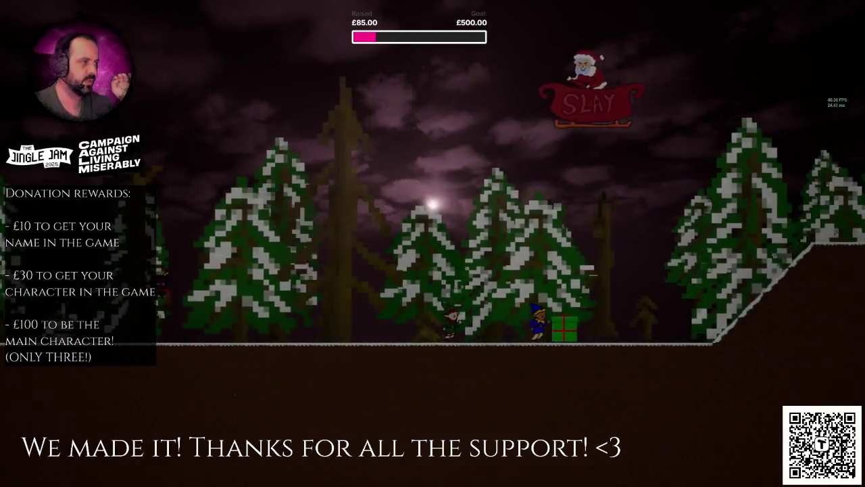
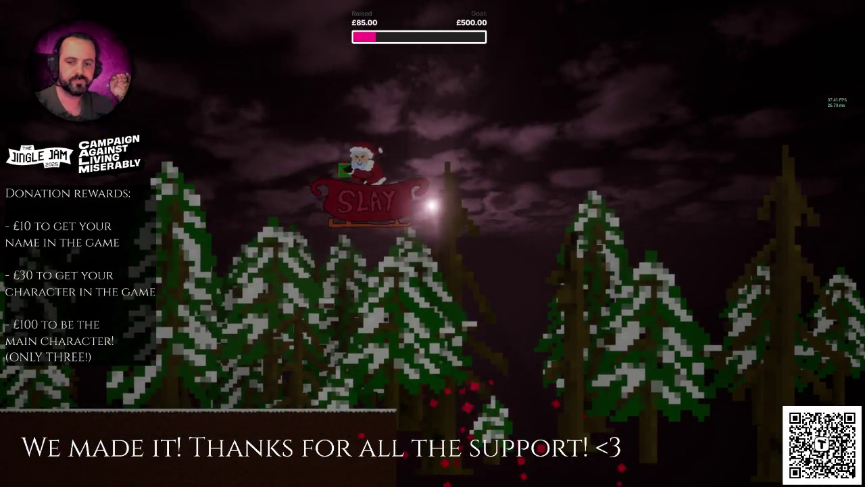
# - End the MapForest1 play session and leave immersive mode to restore the full editor layout
pyautogui.press('Escape')
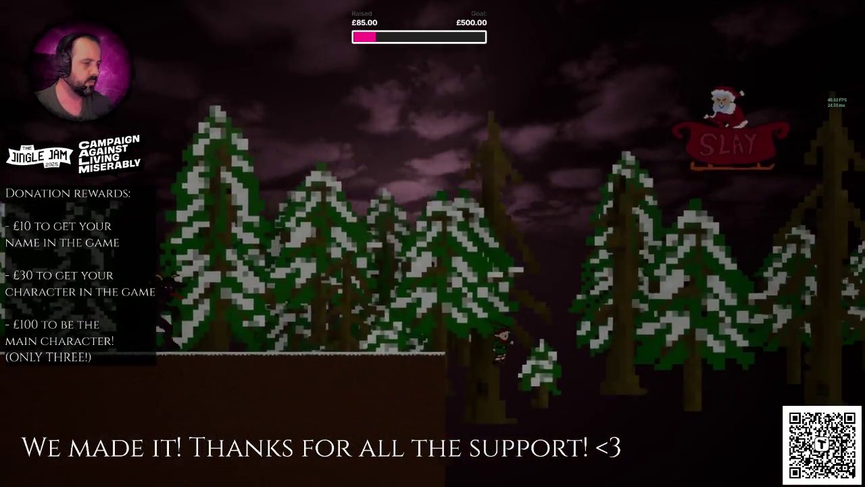
pyautogui.press('Escape')
pyautogui.press('F11')
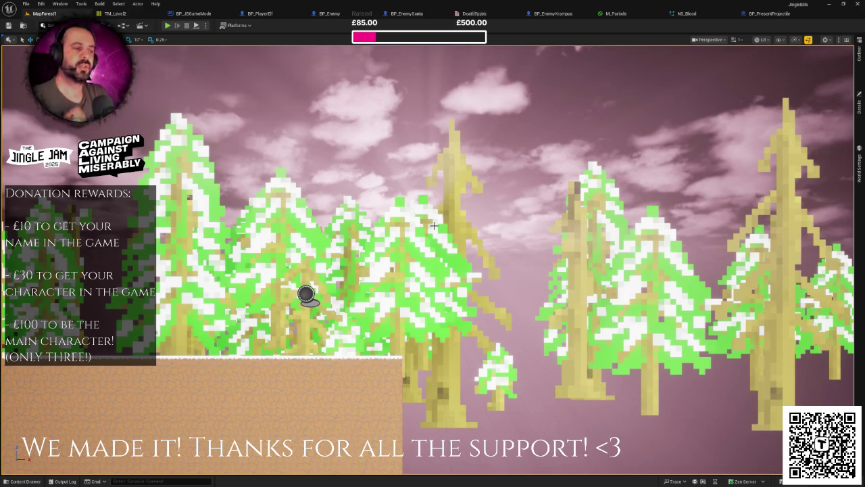
# - Open the Content Drawer at Content/Effect to show NE_Blood and NS_Blood
pyautogui.scroll(-10, 413, 196)
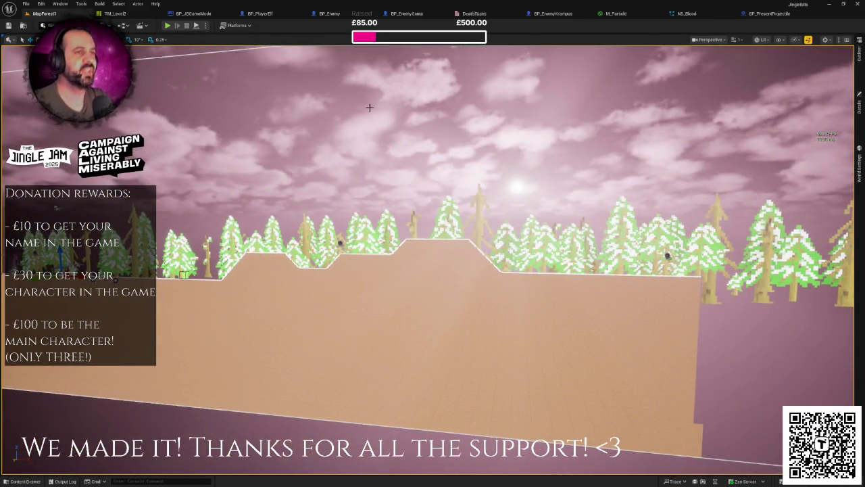
pyautogui.press('a')
pyautogui.hotkey('ctrl', 'space')
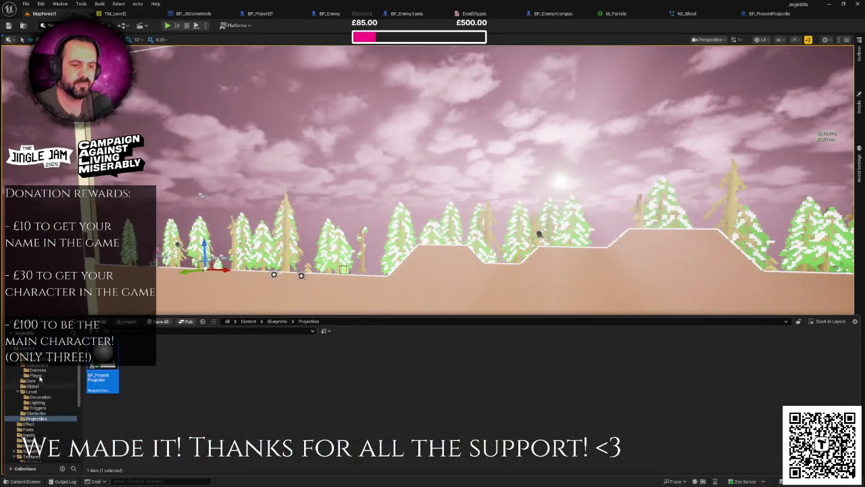
pyautogui.click(34, 355)
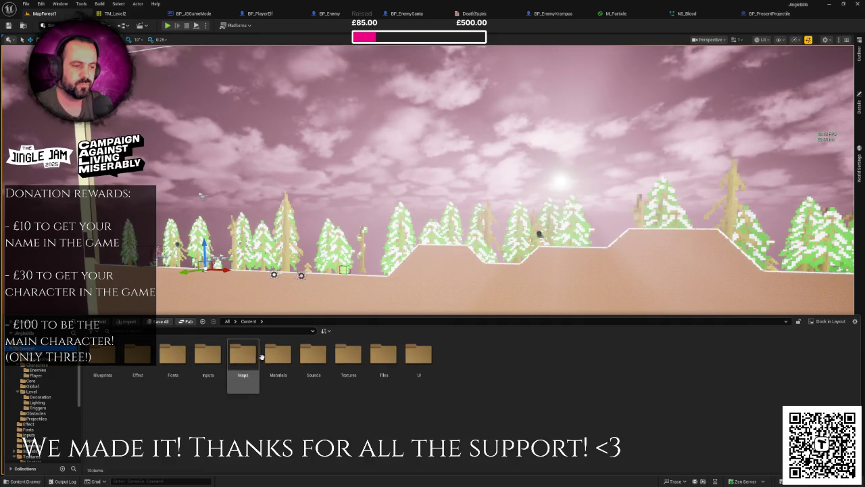
pyautogui.click(29, 424)
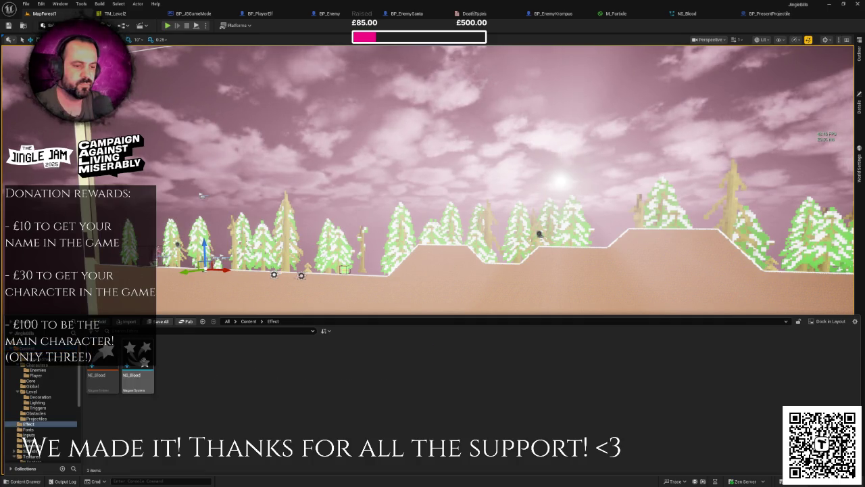
# - Start a new Niagara Emitter from the Effect folder and browse the template list
pyautogui.rightClick(235, 373)
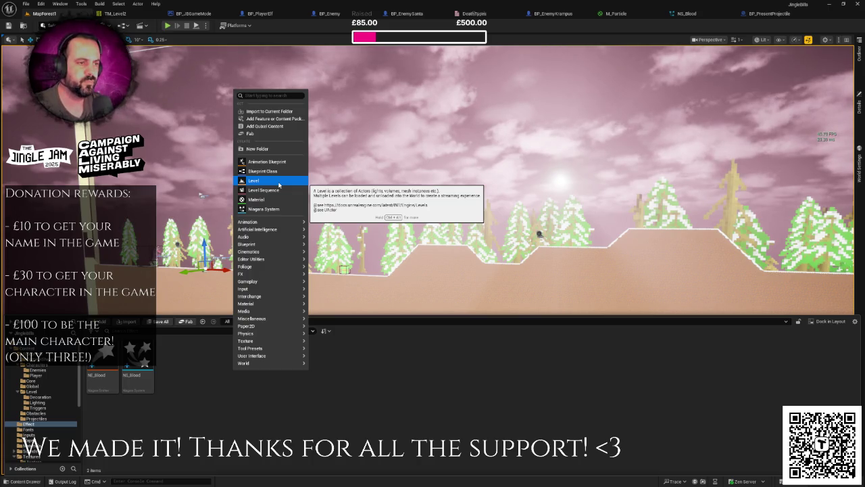
pyautogui.moveTo(277, 326)
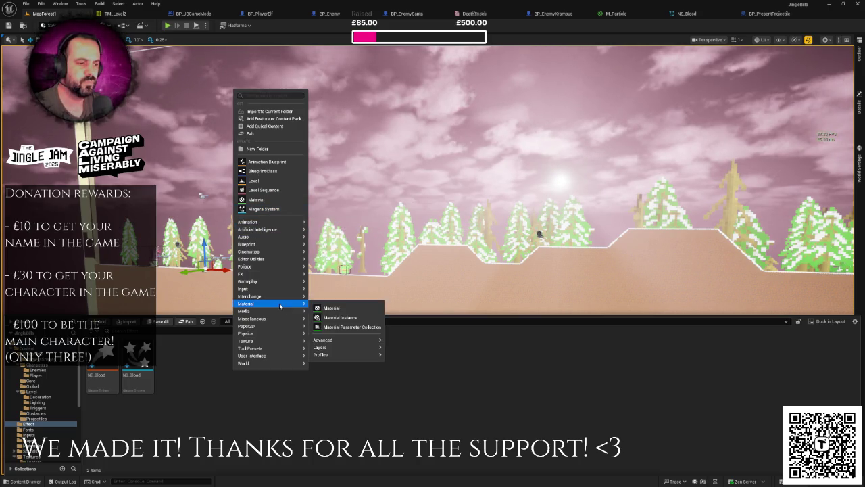
pyautogui.moveTo(277, 275)
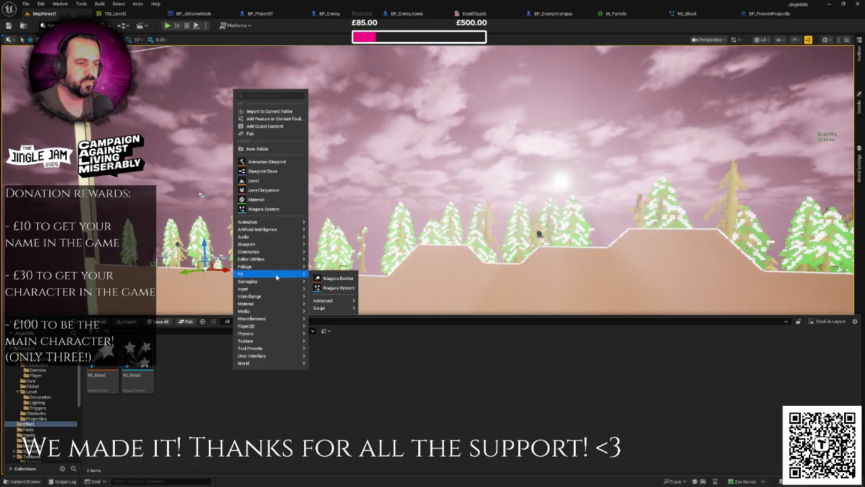
pyautogui.click(337, 280)
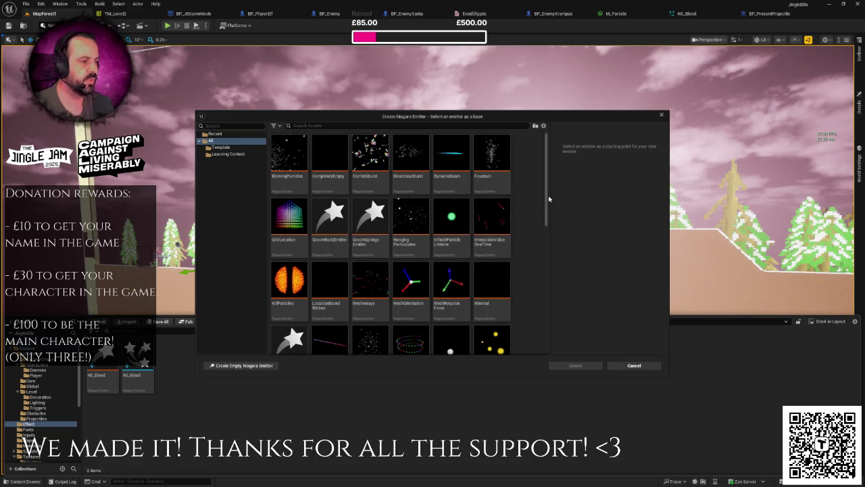
pyautogui.scroll(-1, 547, 200)
pyautogui.scroll(1, 473, 216)
pyautogui.moveTo(420, 223)
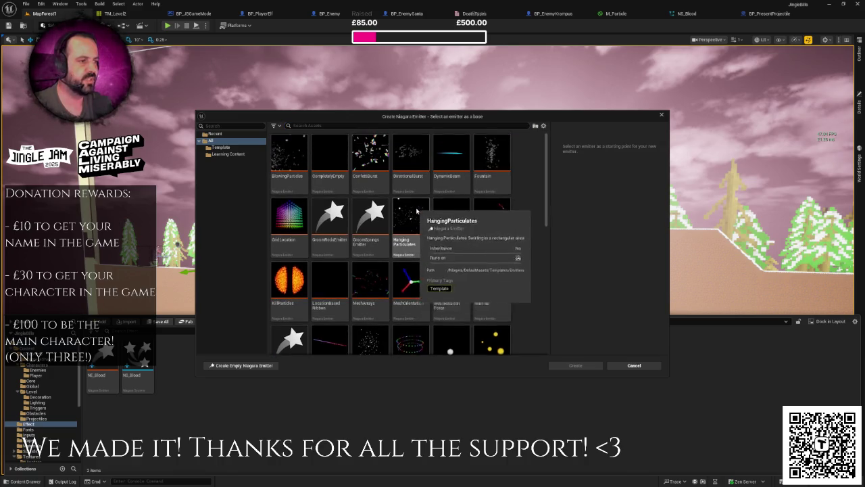
pyautogui.moveTo(493, 220)
pyautogui.scroll(-1, 515, 220)
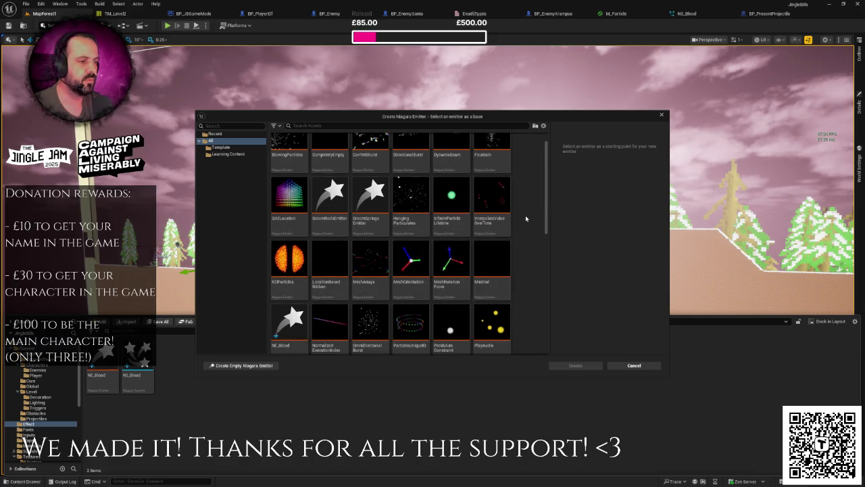
pyautogui.scroll(-1, 527, 218)
pyautogui.moveTo(545, 218)
pyautogui.mouseDown()
pyautogui.moveTo(549, 315)
pyautogui.moveTo(548, 186)
pyautogui.mouseUp()
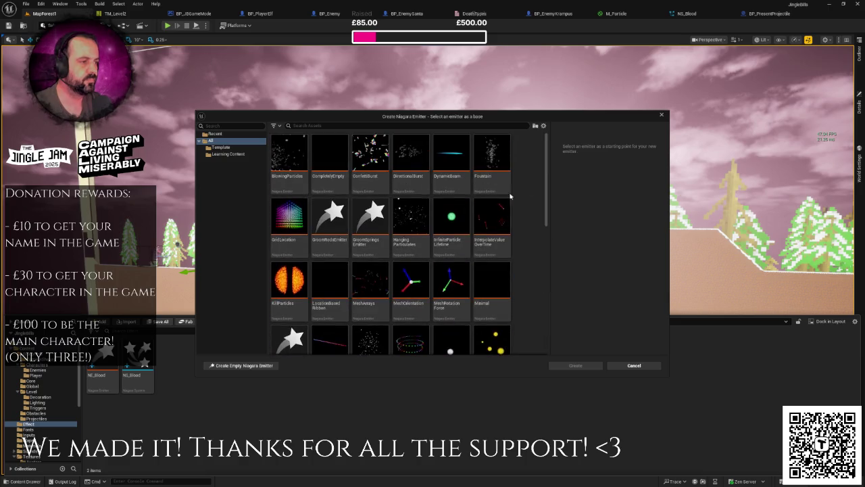
# - Base the emitter on CompletelyEmpty, create it, and name it NE_Trail
pyautogui.click(421, 215)
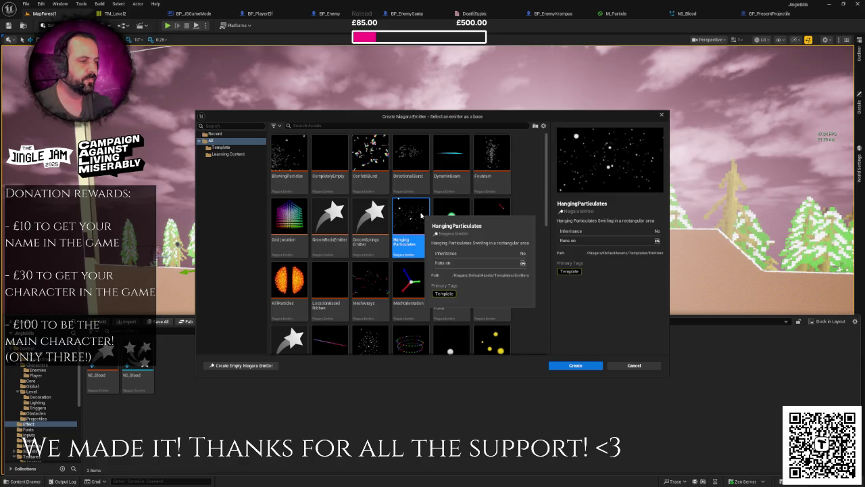
pyautogui.moveTo(331, 167)
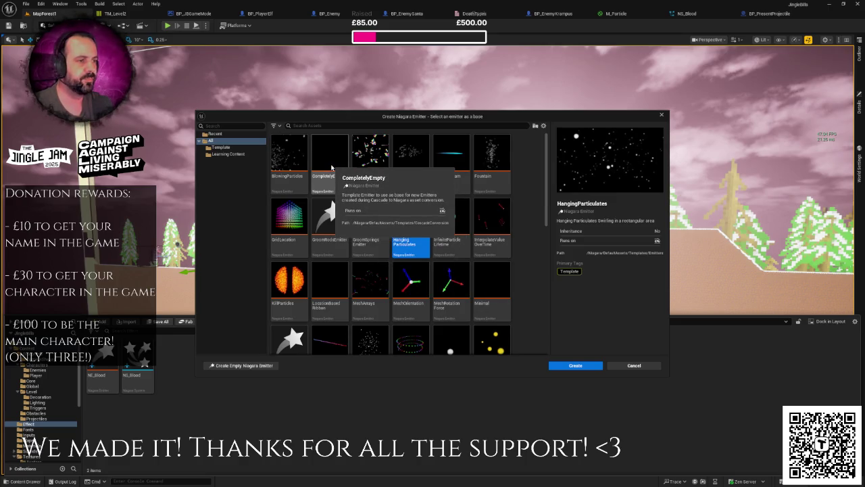
pyautogui.click(331, 165)
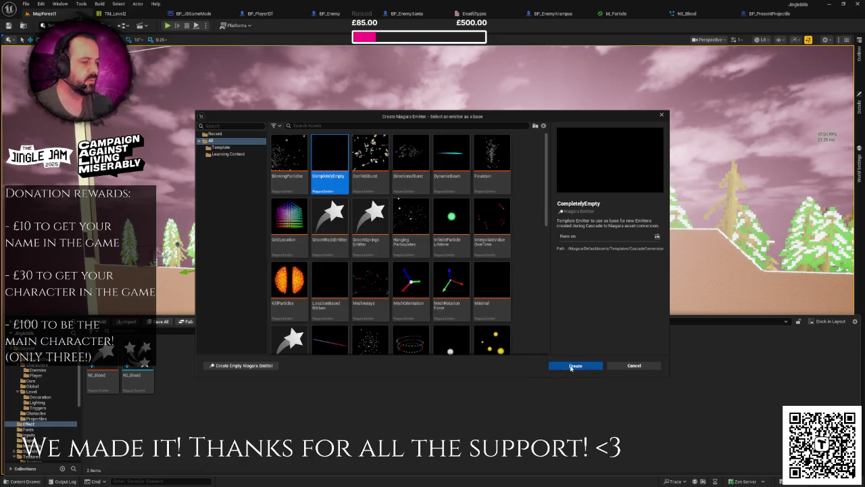
pyautogui.click(571, 367)
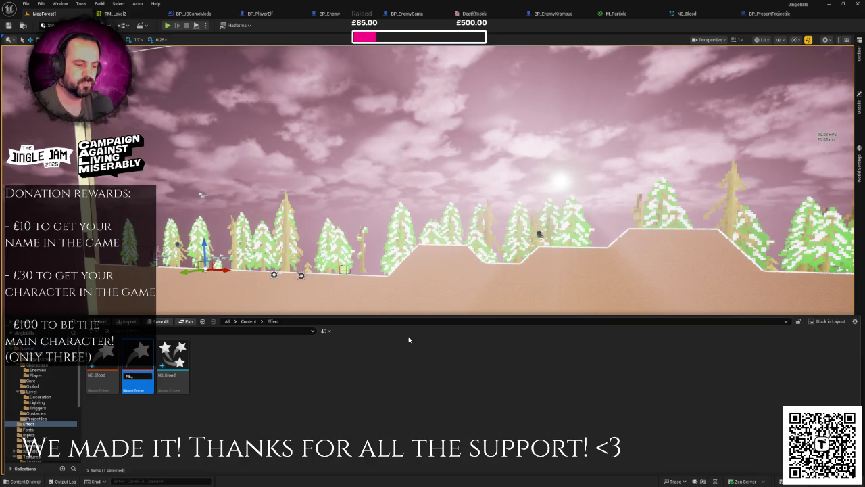
pyautogui.write('NE_Trai')
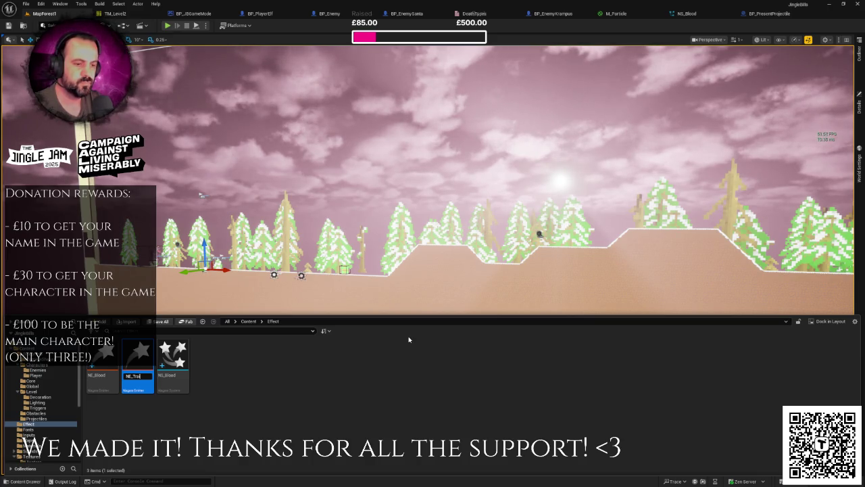
pyautogui.write('l')
pyautogui.press('Return')
pyautogui.press('Return')
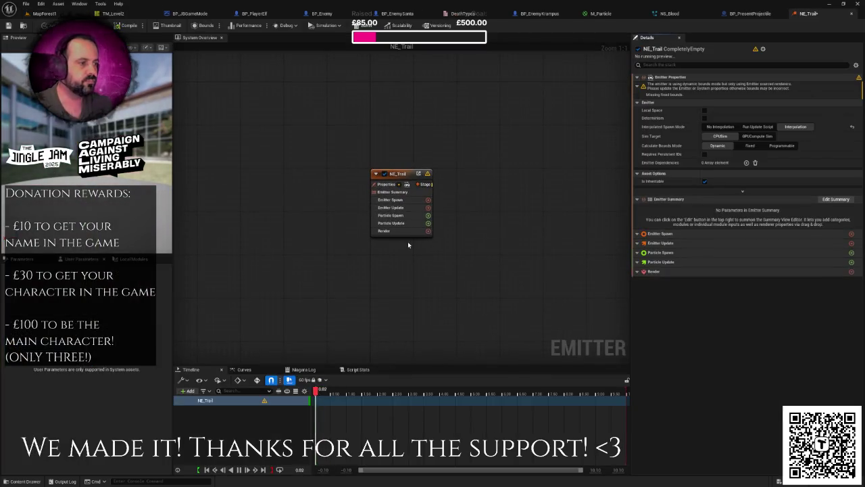
# - Add a Sprite Renderer to NE_Trail using the M_Particle material
pyautogui.click(411, 230)
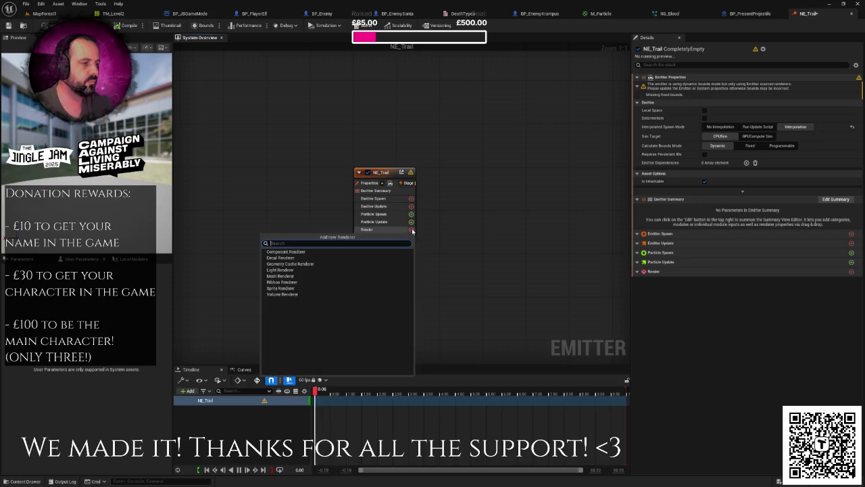
pyautogui.click(295, 288)
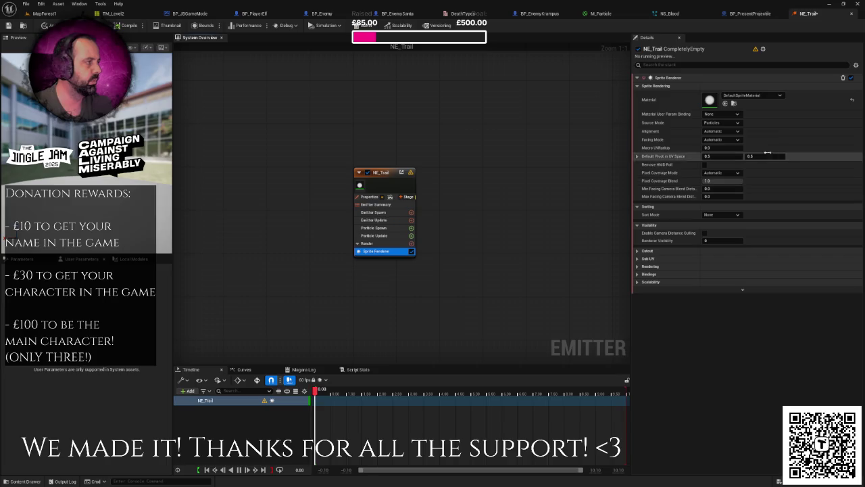
pyautogui.click(751, 96)
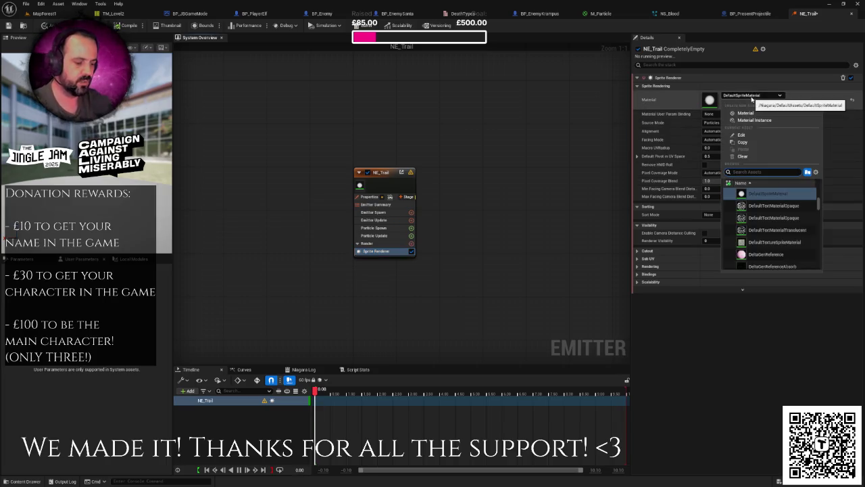
pyautogui.write('m_part')
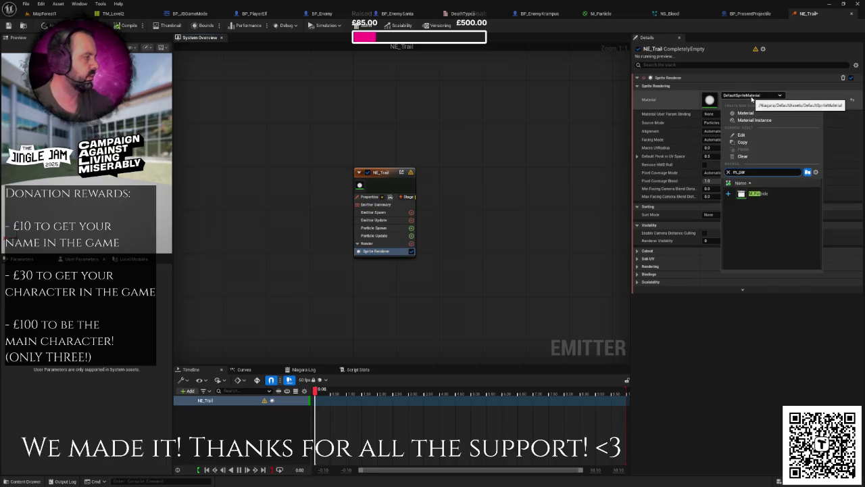
pyautogui.click(750, 193)
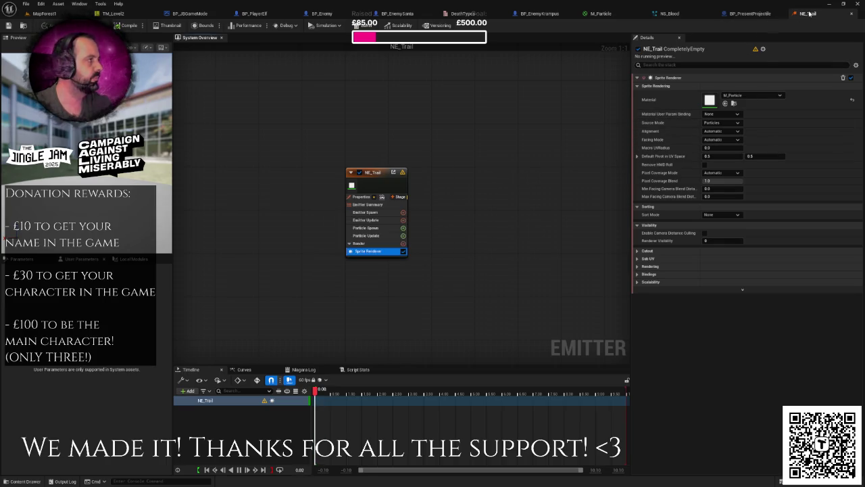
# - Glance at BP_PresentProjectile, then return to MapForest1 with the Content Drawer showing
pyautogui.click(747, 13)
pyautogui.click(806, 14)
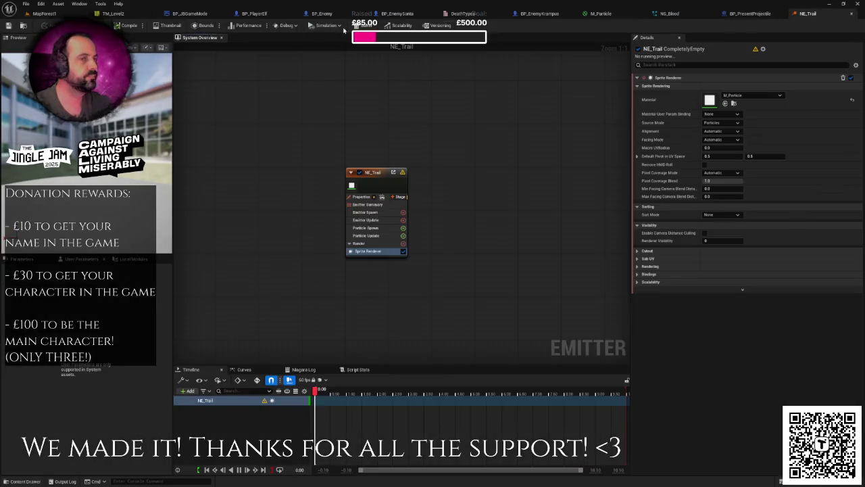
pyautogui.click(45, 14)
pyautogui.hotkey('ctrl', 'space')
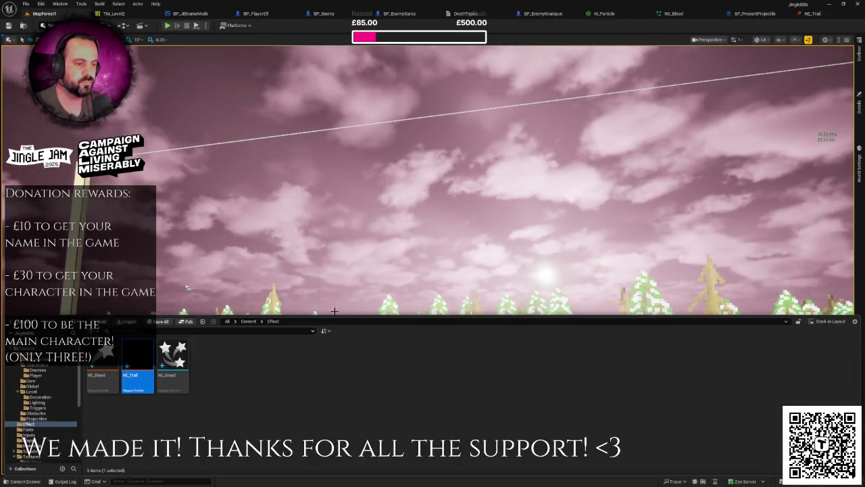
# - Open NE_Blood and compare its Spawn Burst Instantaneous settings with NE_Trail's emitter spawn
pyautogui.doubleClick(101, 369)
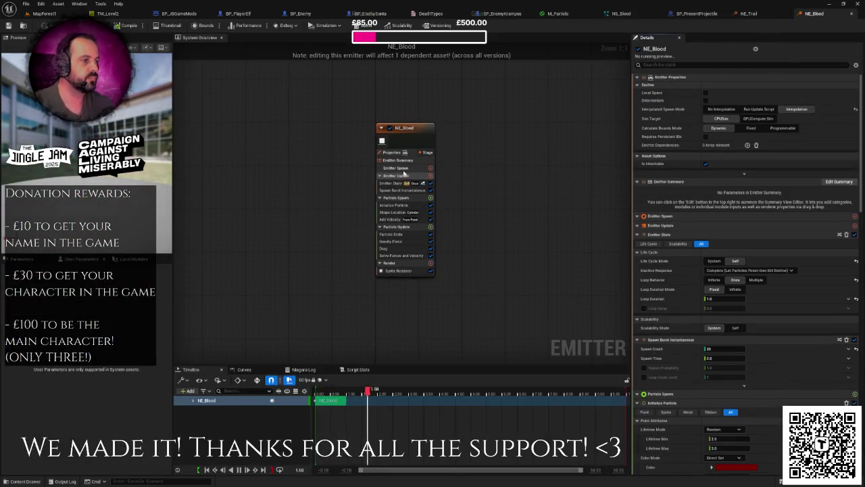
pyautogui.click(749, 14)
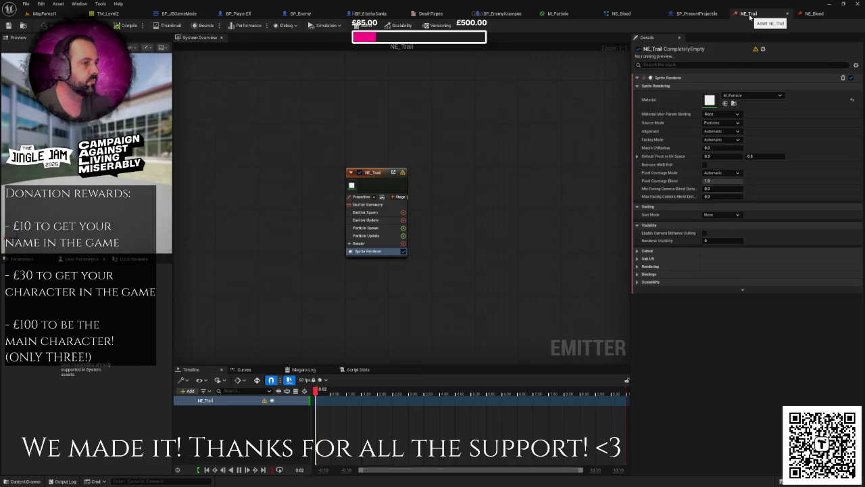
pyautogui.click(365, 212)
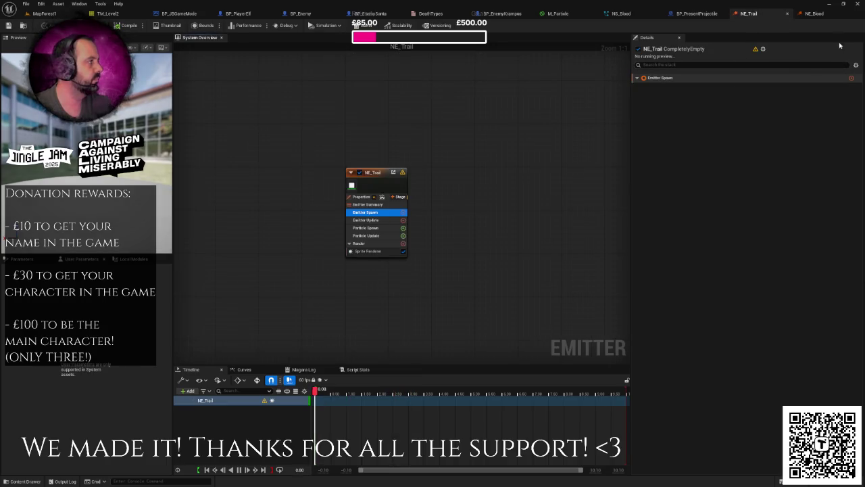
pyautogui.click(813, 13)
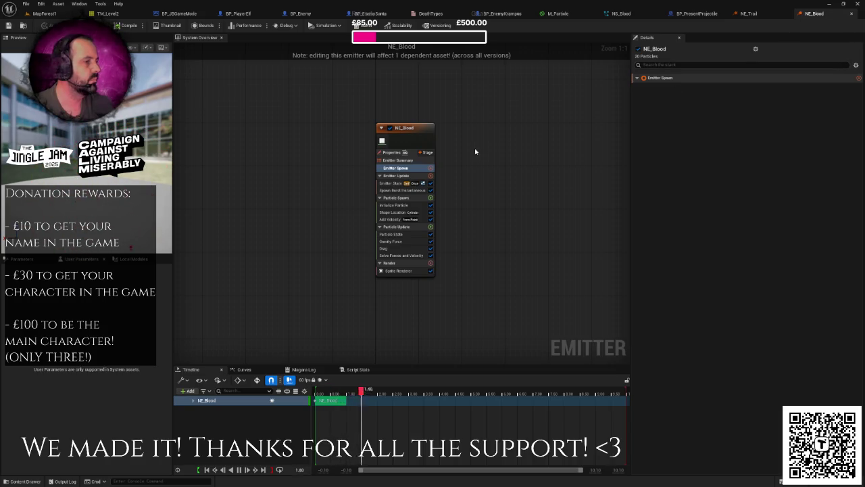
pyautogui.click(398, 176)
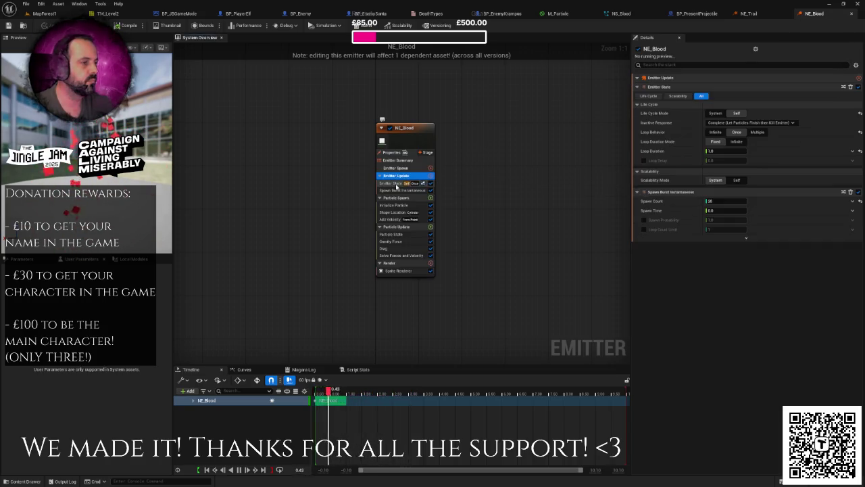
pyautogui.click(397, 185)
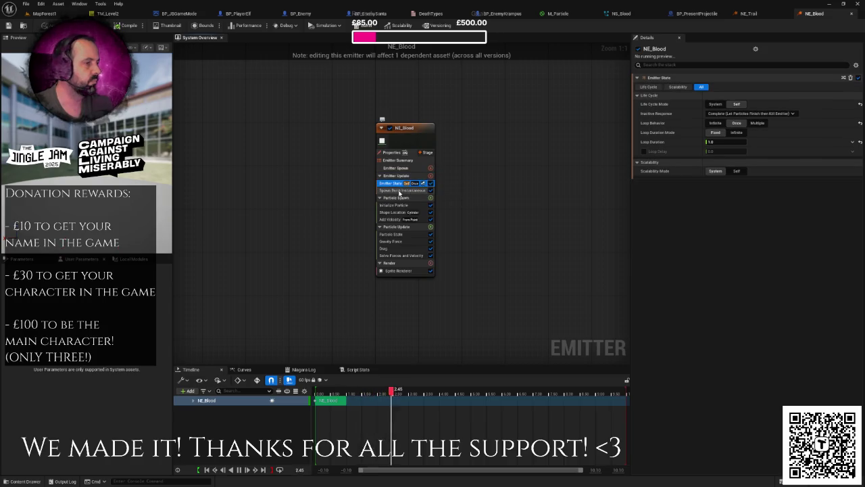
pyautogui.click(399, 191)
# - Search for a 'bur' burst module to add to NE_Trail's emitter spawn stage
pyautogui.click(749, 13)
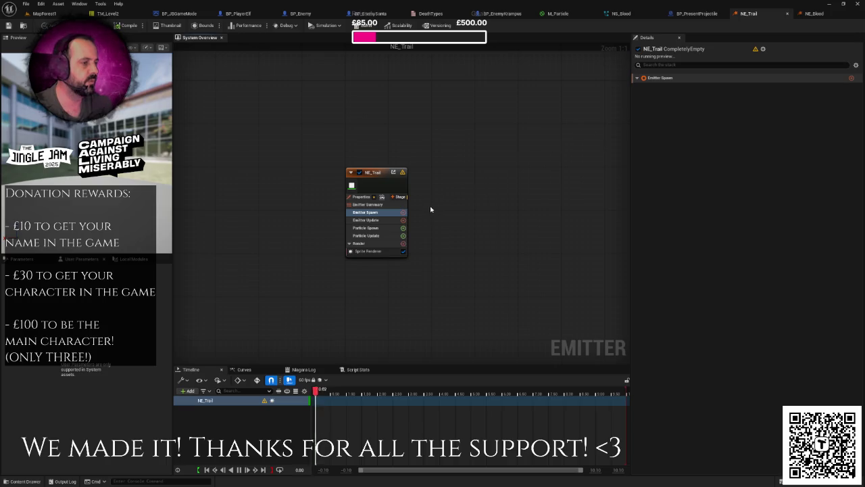
pyautogui.click(403, 213)
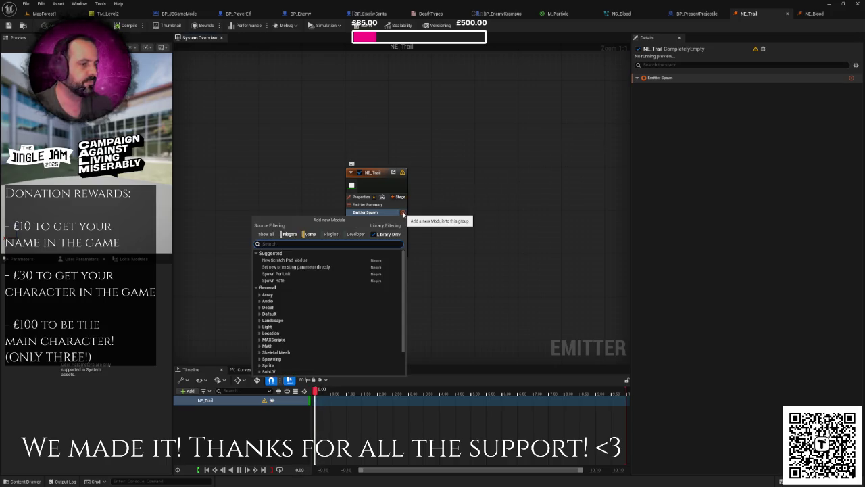
pyautogui.write('bur')
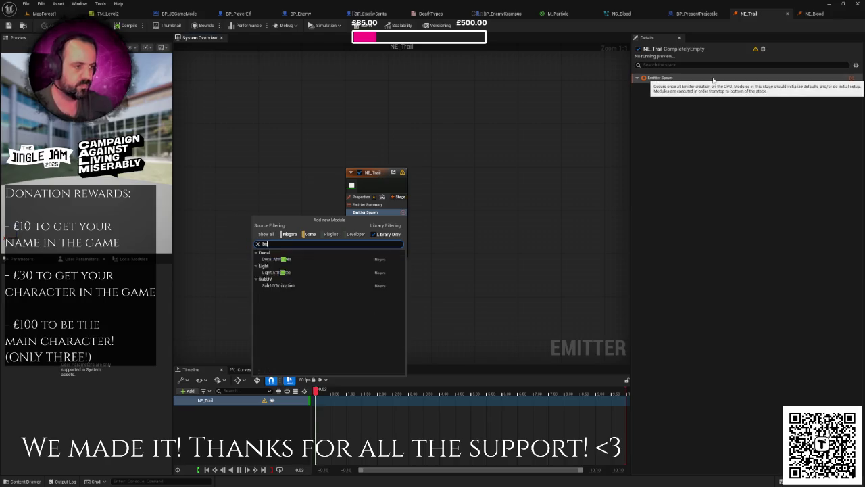
# - Close the NE_Trail and NE_Blood editors and return to MapForest1
pyautogui.click(814, 13)
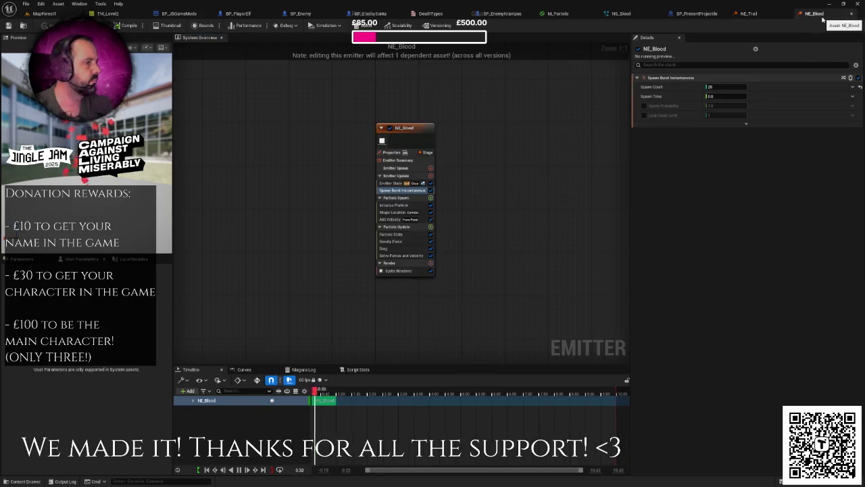
pyautogui.click(787, 14)
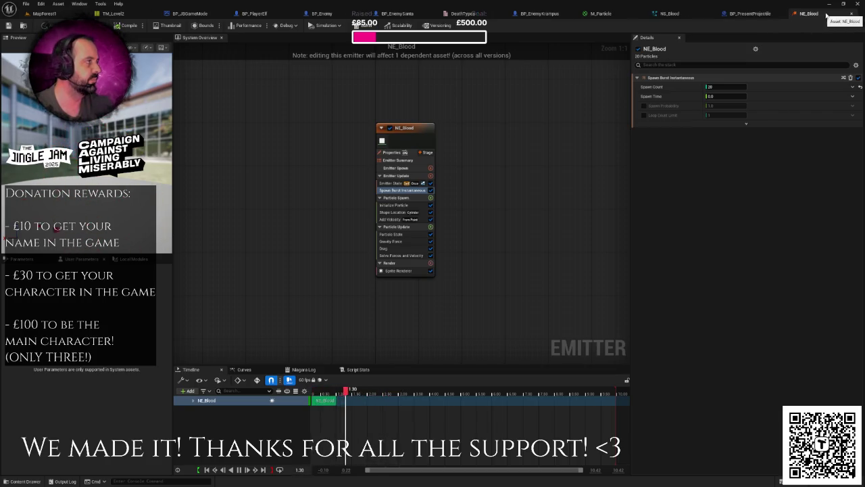
pyautogui.click(851, 13)
pyautogui.click(41, 13)
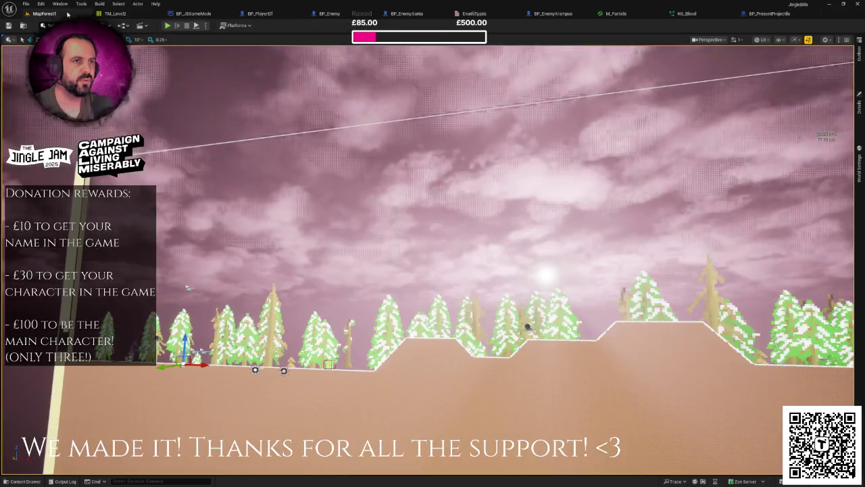
# - Delete the empty NE_Trail emitter from the Effect folder
pyautogui.hotkey('ctrl', 'space')
pyautogui.click(148, 352)
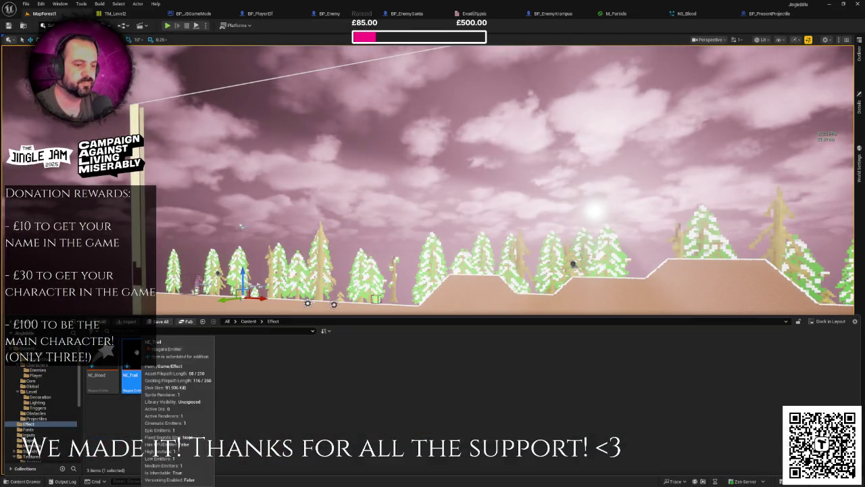
pyautogui.press('Delete')
pyautogui.click(407, 363)
# - Reopen the Content Drawer on the Effect folder
pyautogui.rightClick(227, 348)
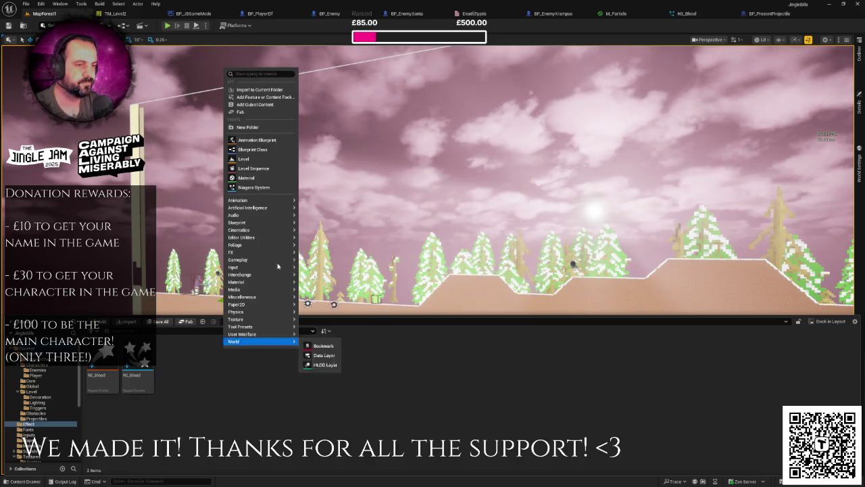
pyautogui.press('Escape')
pyautogui.click(214, 306)
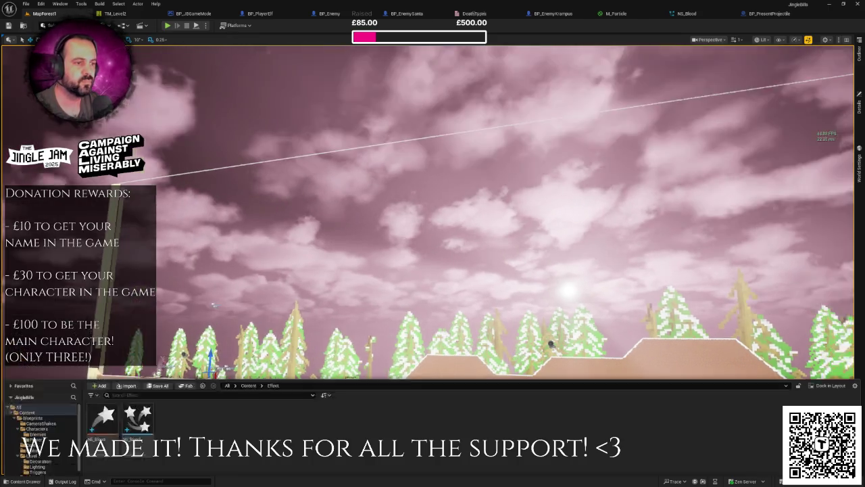
pyautogui.scroll(3, 311, 280)
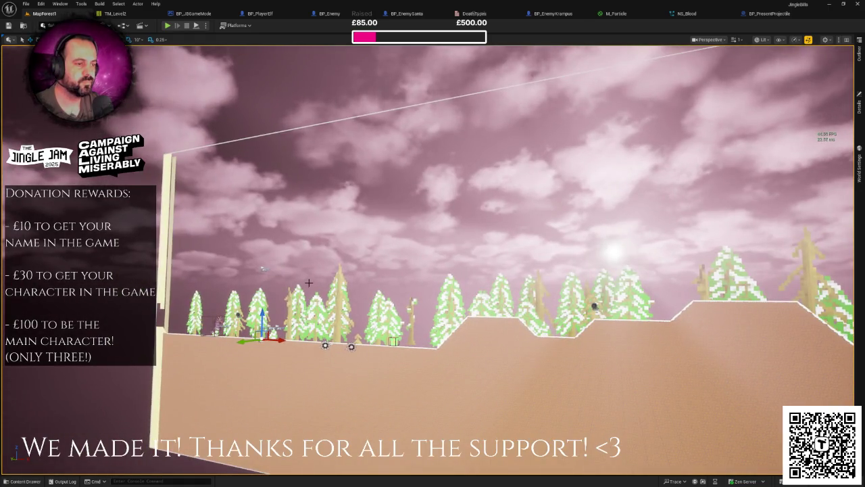
pyautogui.scroll(2, 309, 282)
pyautogui.hotkey('ctrl', 'space')
pyautogui.rightClick(140, 385)
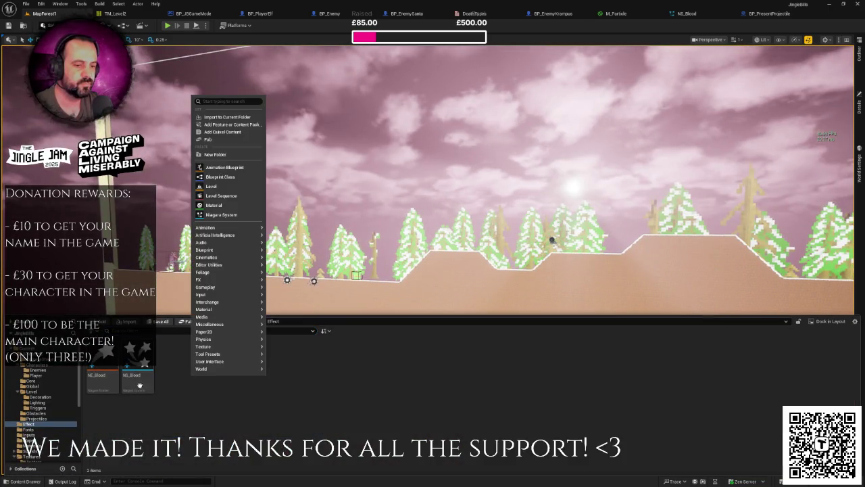
pyautogui.click(32, 424)
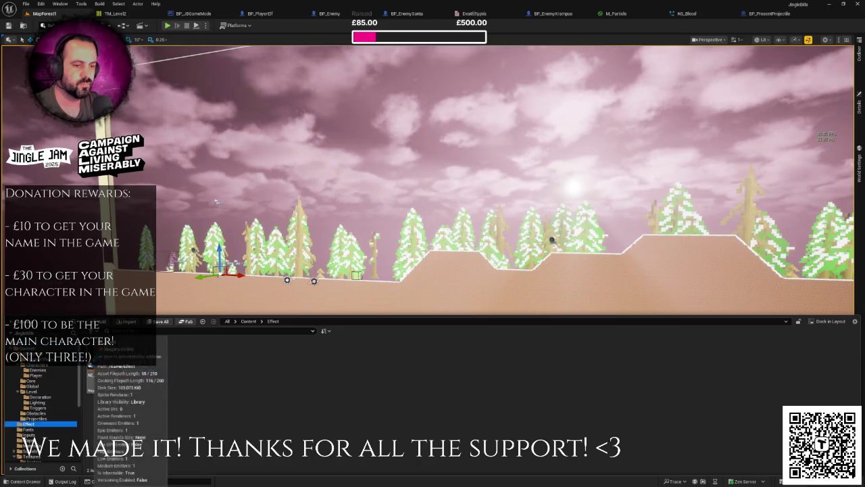
# - Start a new Niagara Emitter from the Effect folder's FX menu
pyautogui.rightClick(197, 365)
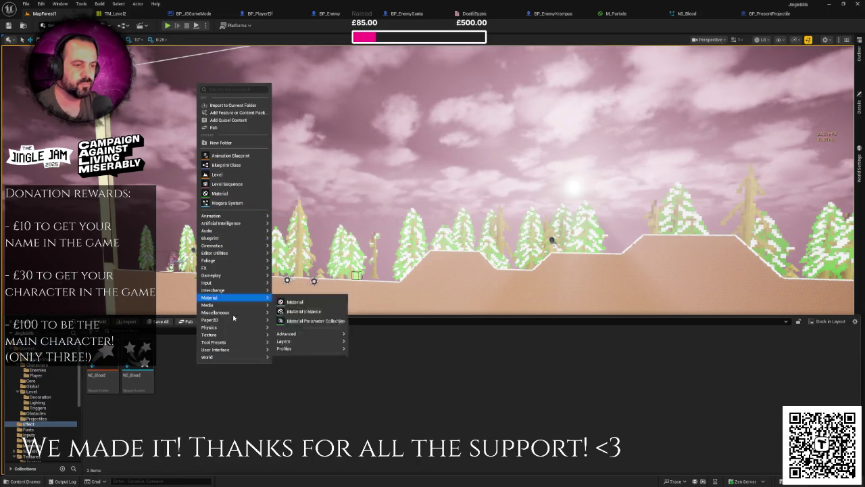
pyautogui.moveTo(262, 269)
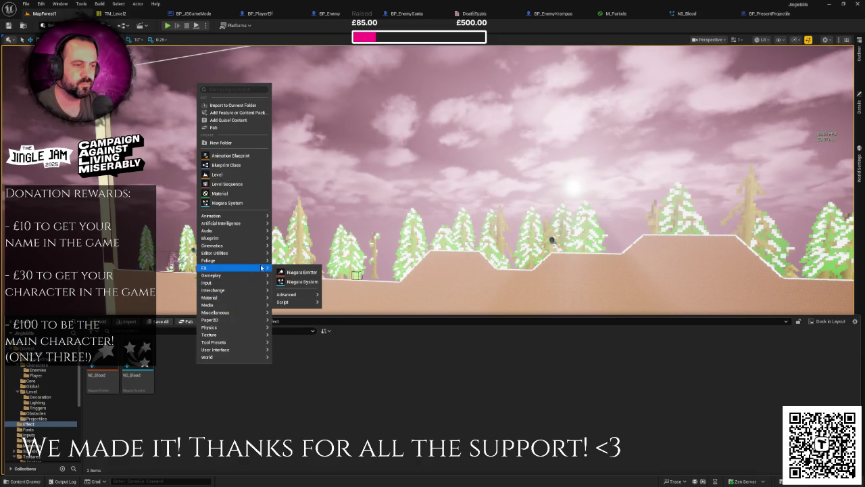
pyautogui.click(298, 273)
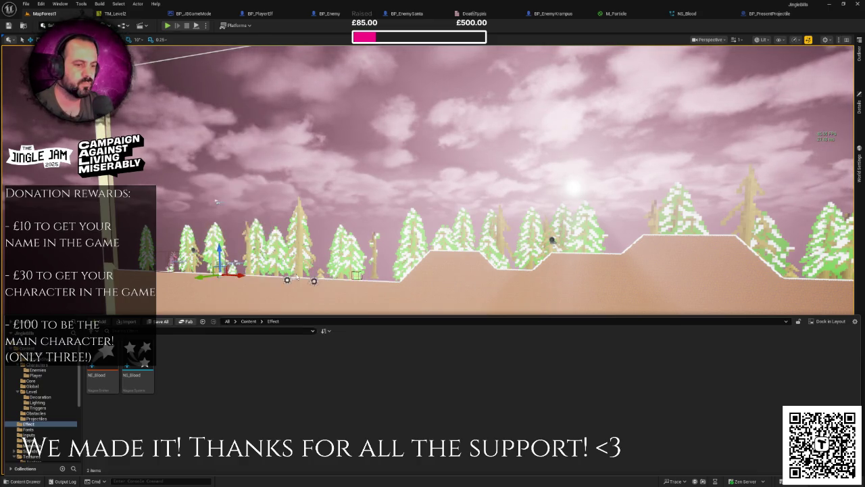
pyautogui.moveTo(546, 196)
pyautogui.mouseDown()
pyautogui.moveTo(535, 330)
pyautogui.moveTo(555, 204)
pyautogui.mouseUp()
# - Pick HangingParticulates as the base template and create the emitter
pyautogui.click(411, 203)
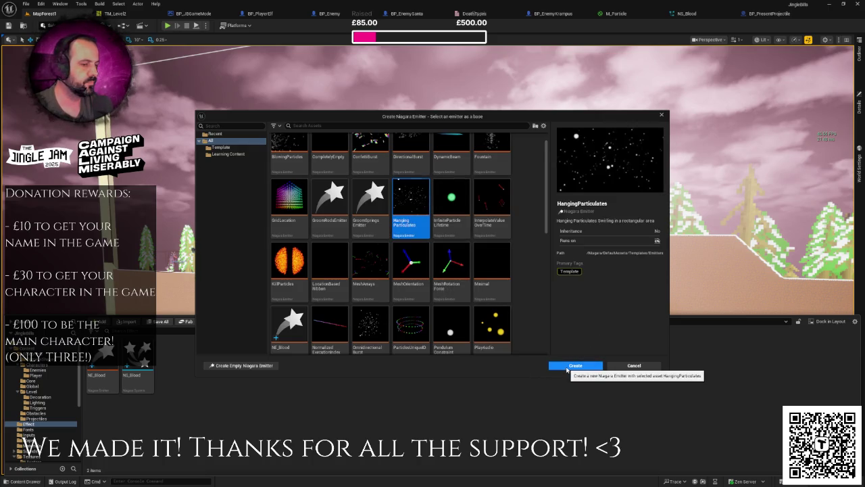
pyautogui.click(574, 366)
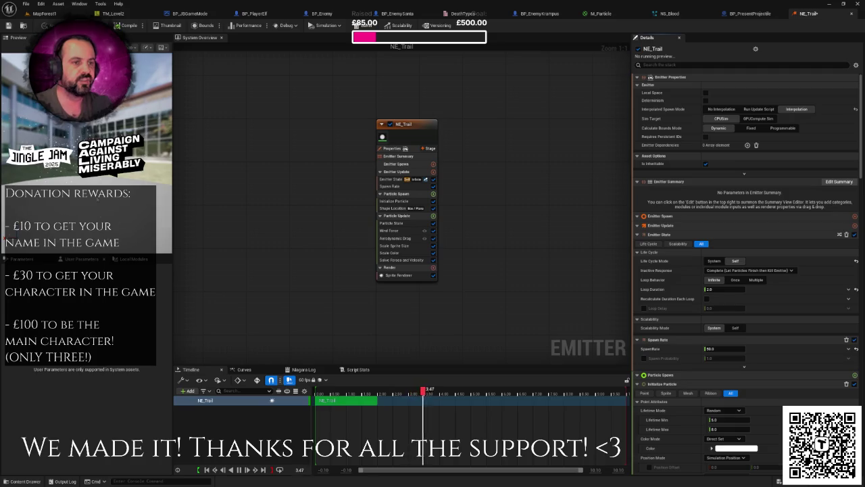
# - Switch NE_Trail's Shape Location to a Sphere with radius 20
pyautogui.click(396, 208)
pyautogui.click(725, 104)
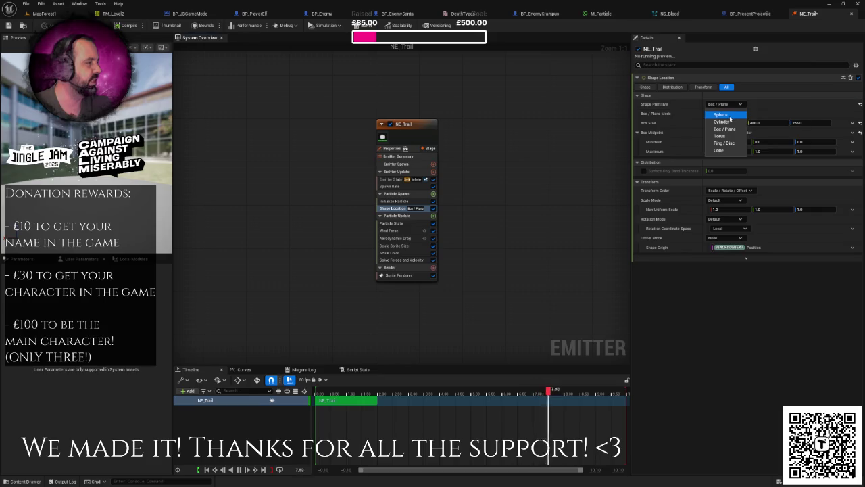
pyautogui.click(727, 115)
pyautogui.click(728, 114)
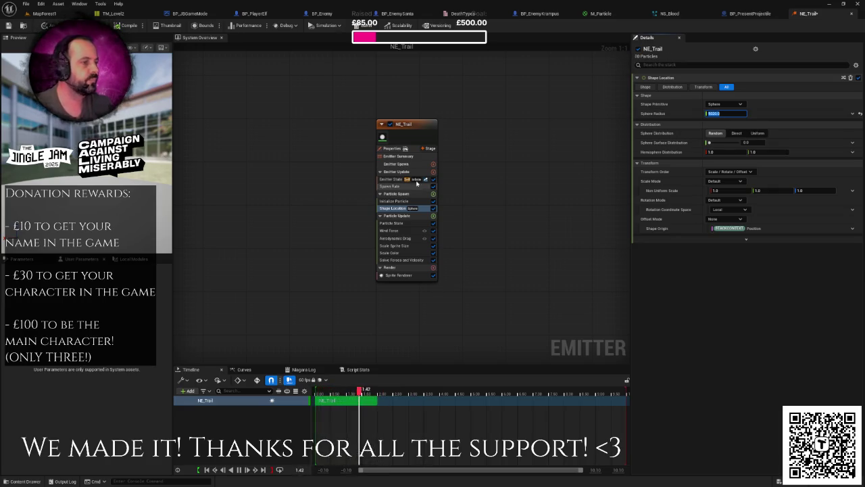
pyautogui.click(397, 164)
pyautogui.click(400, 172)
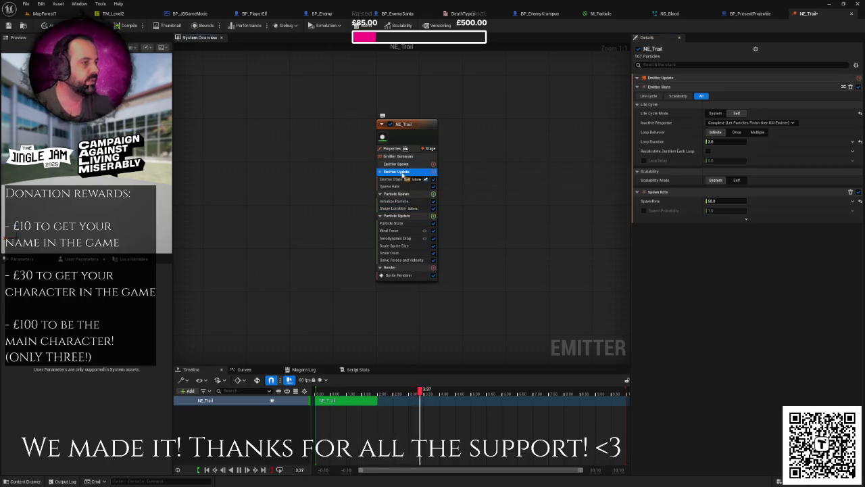
pyautogui.click(397, 179)
pyautogui.click(398, 186)
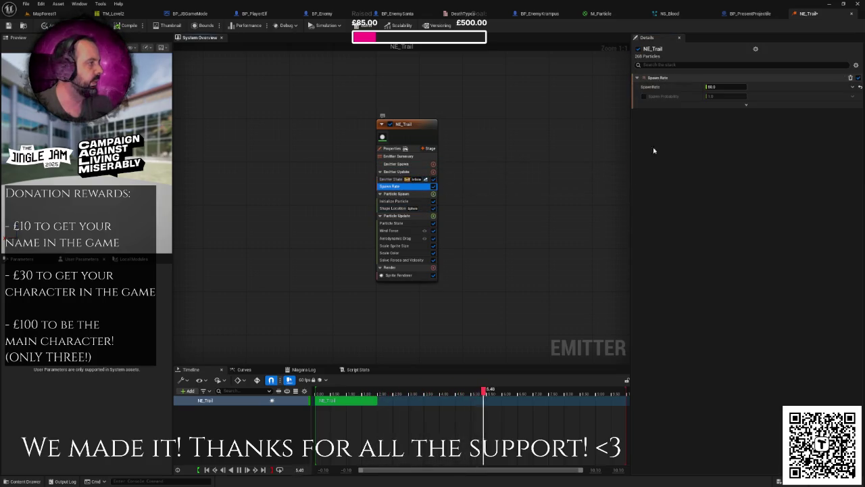
pyautogui.click(723, 87)
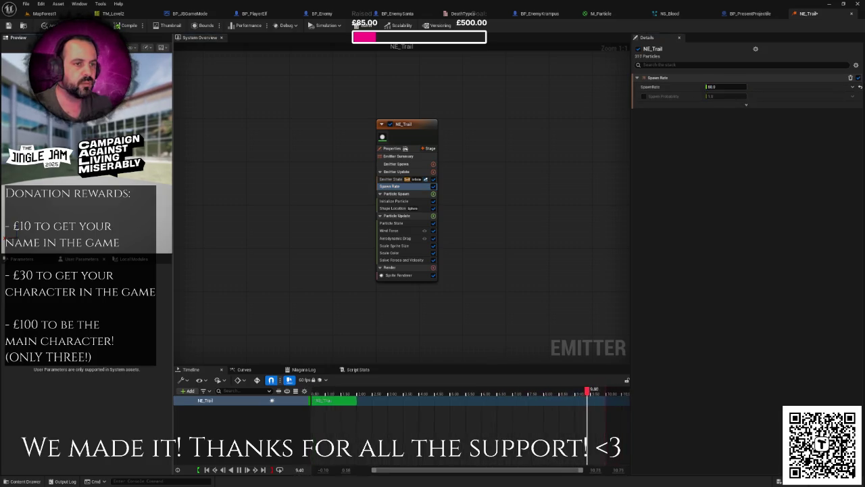
pyautogui.click(398, 208)
pyautogui.click(720, 114)
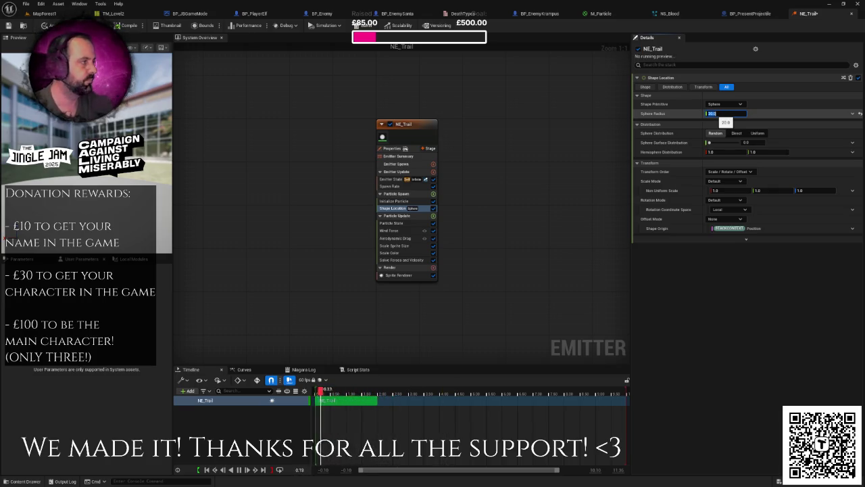
pyautogui.press('Return')
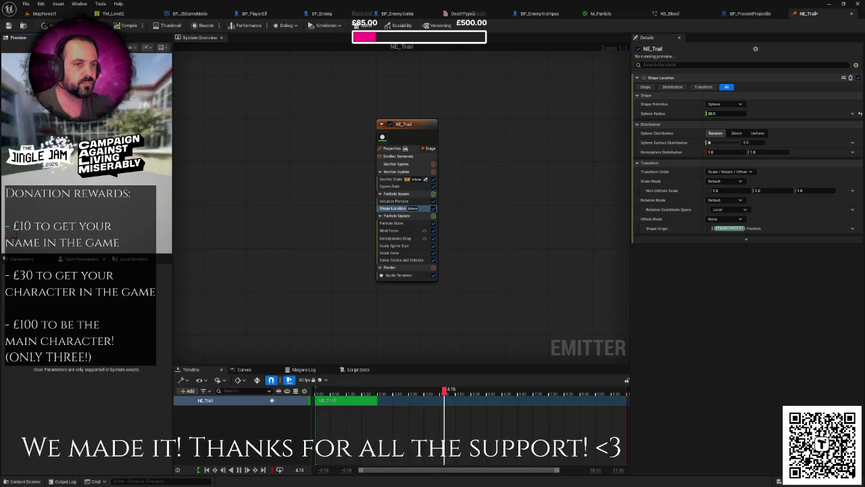
# - Set NE_Trail's spawn rate to 10, then open the sprite renderer's material picker
pyautogui.click(391, 186)
pyautogui.click(727, 86)
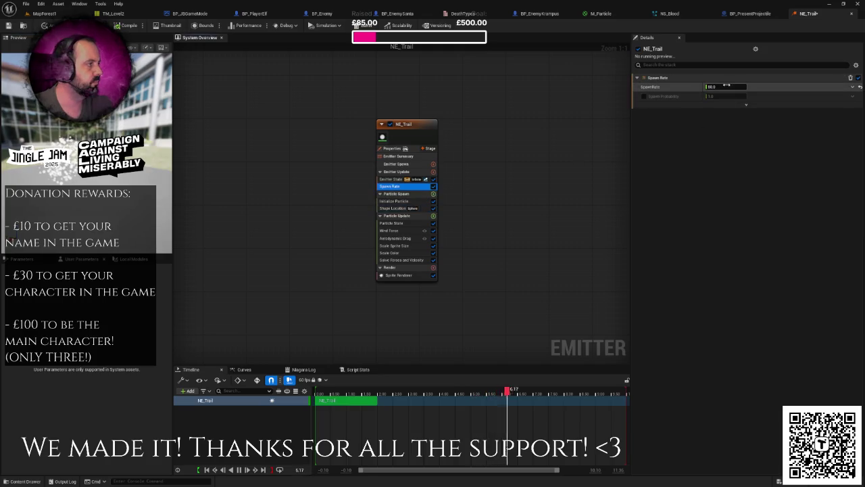
pyautogui.write('10')
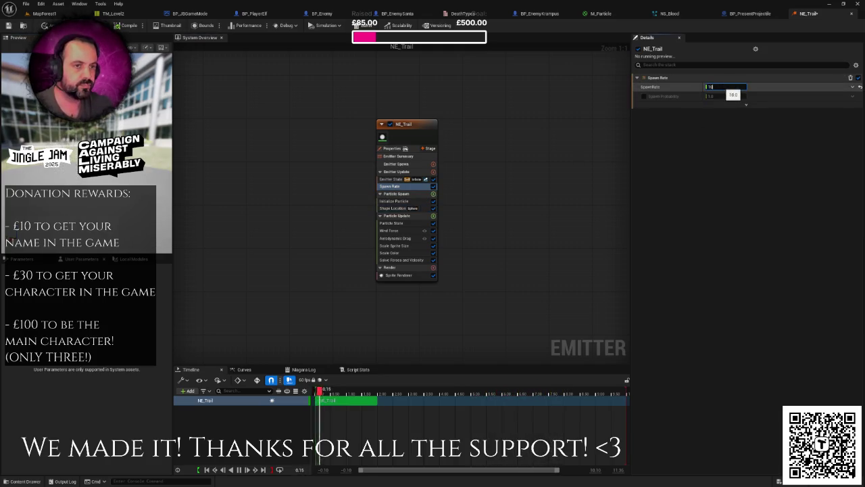
pyautogui.click(402, 275)
pyautogui.click(762, 98)
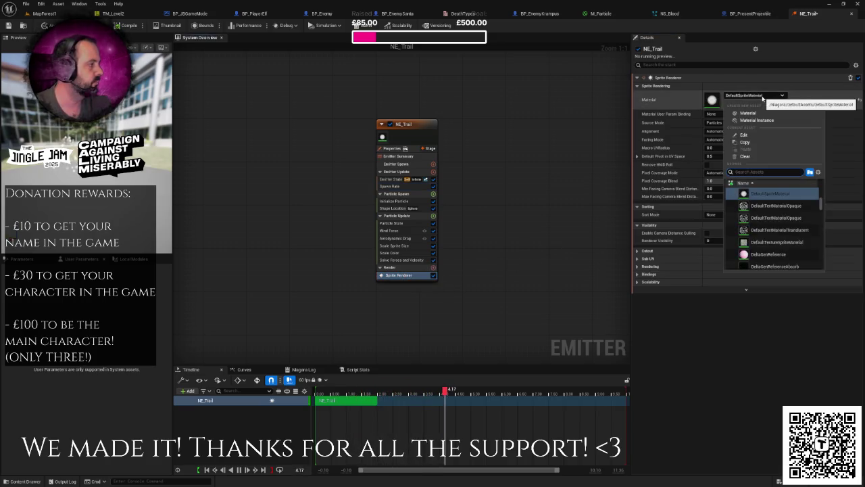
# - Assign M_Particle as the sprite material and recheck the spawn rate value
pyautogui.write('m_par')
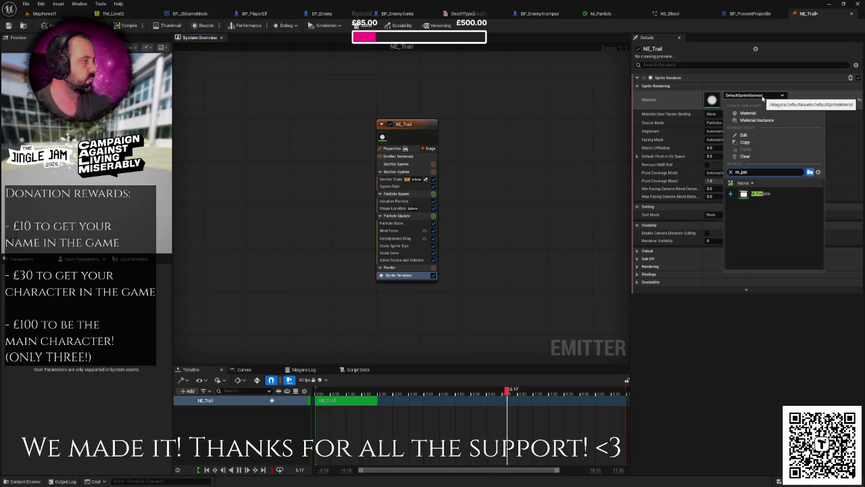
pyautogui.click(767, 198)
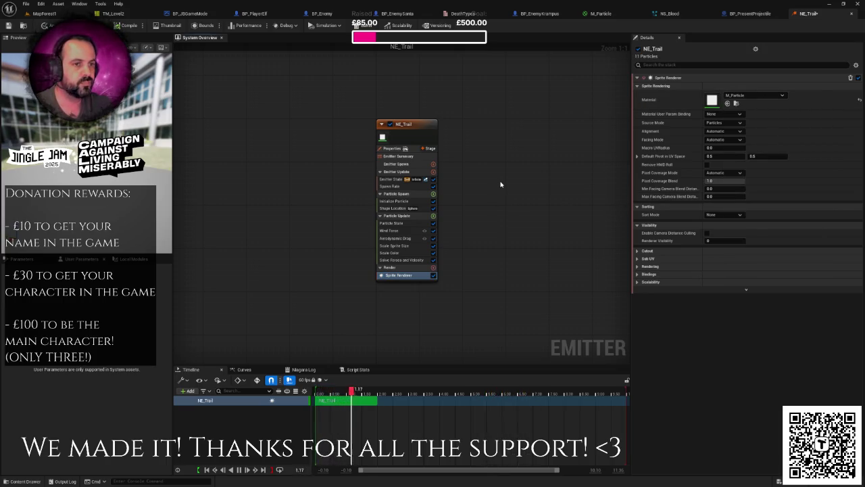
pyautogui.click(399, 187)
pyautogui.click(723, 86)
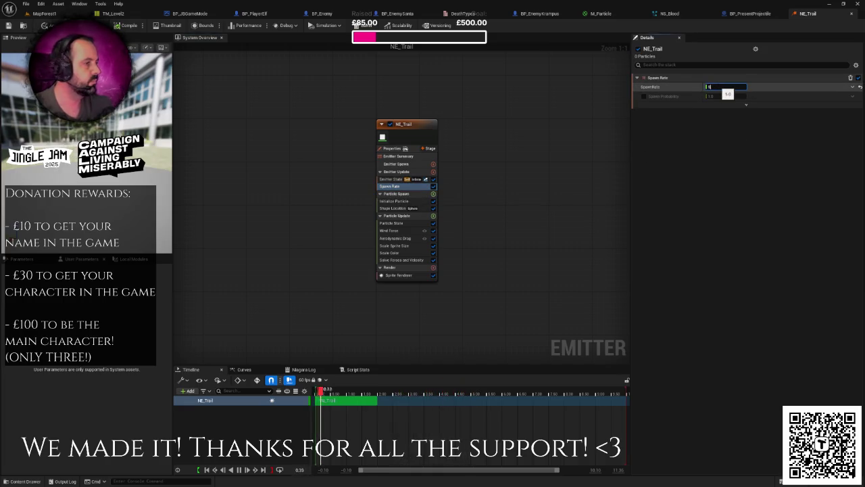
# - Delete the Scale Color module and view the Scale Sprite Size curve
pyautogui.click(408, 255)
pyautogui.press('Delete')
pyautogui.click(402, 247)
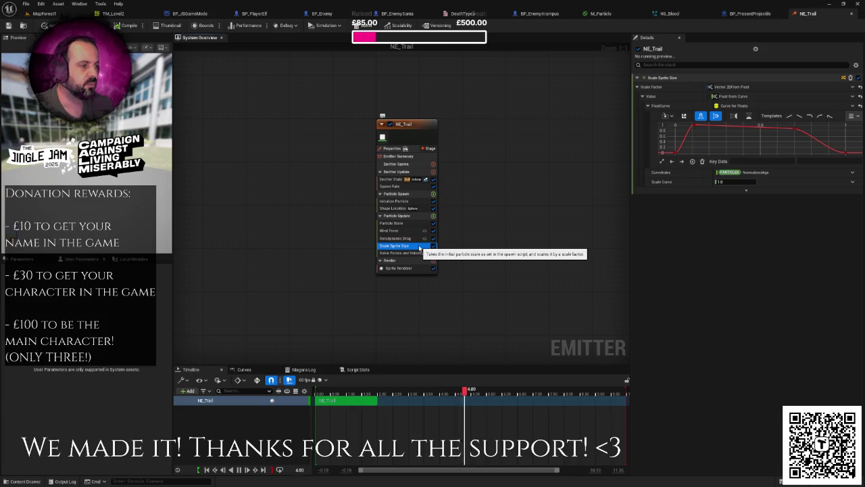
# - Delete the Wind Force, Aerodynamic Drag and Solve Forces and Velocity modules
pyautogui.click(432, 231)
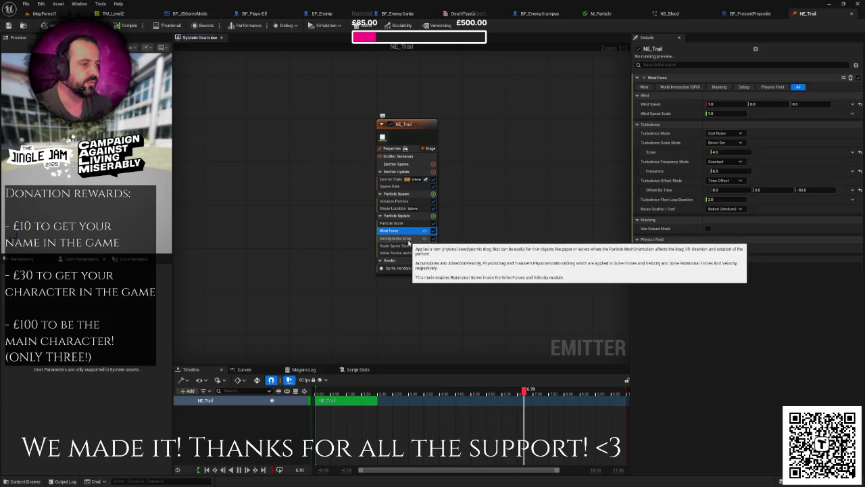
pyautogui.press('Delete')
pyautogui.click(404, 231)
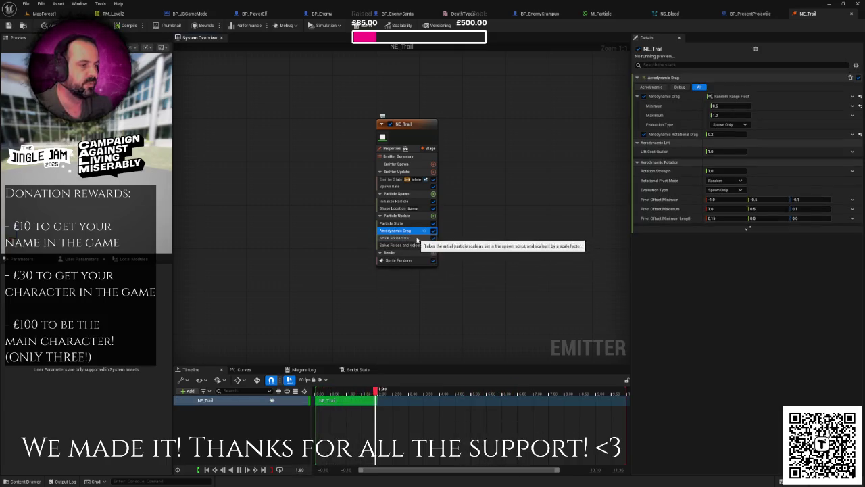
pyautogui.press('Delete')
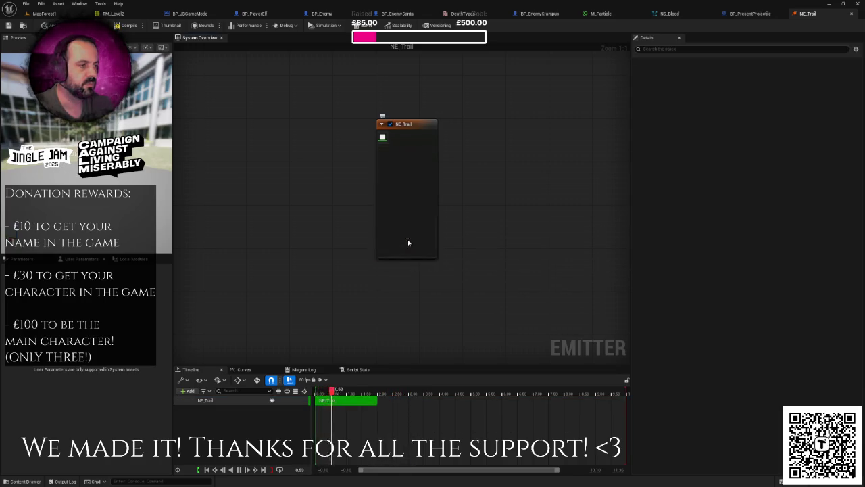
pyautogui.click(410, 238)
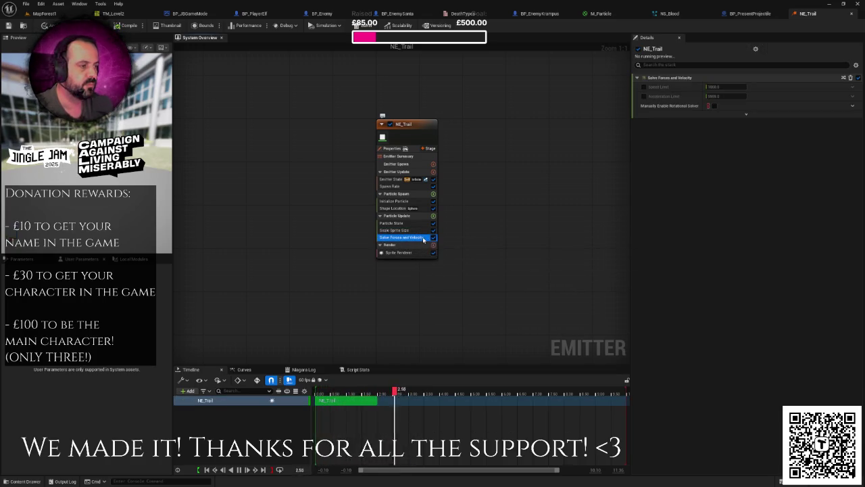
pyautogui.press('Delete')
pyautogui.click(404, 230)
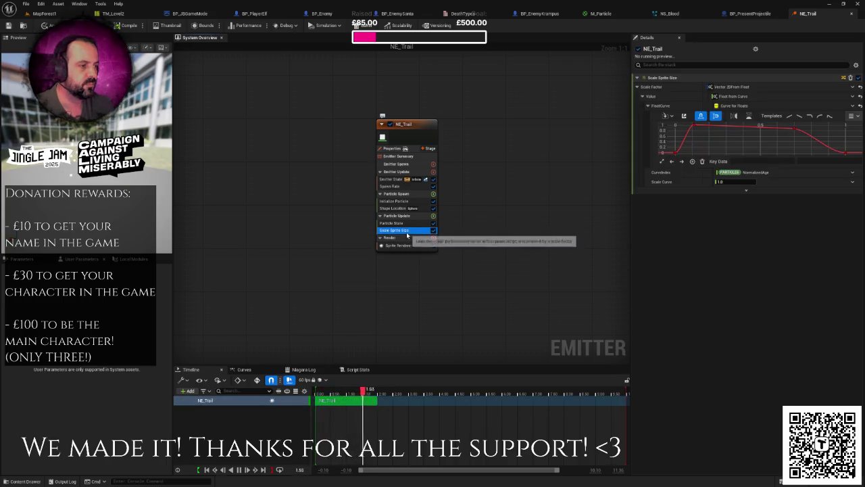
# - Set Initialize Particle lifetime to a minimum of 2.0 and maximum of 3.0
pyautogui.click(396, 200)
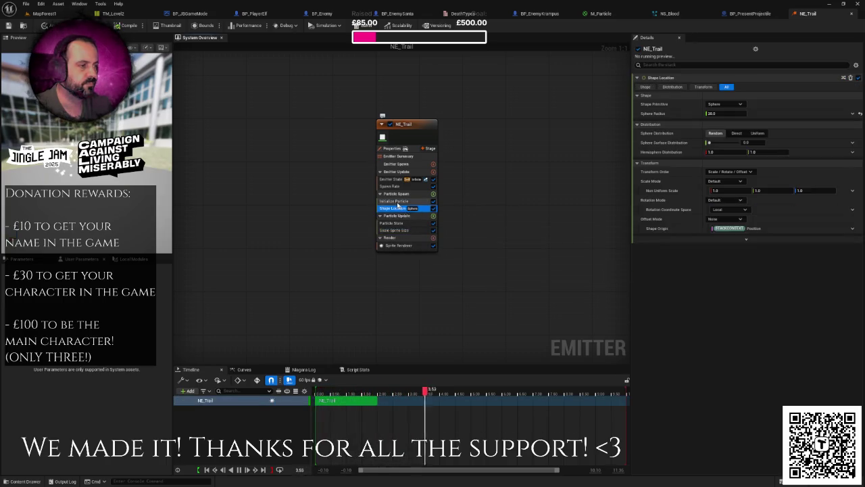
pyautogui.click(396, 186)
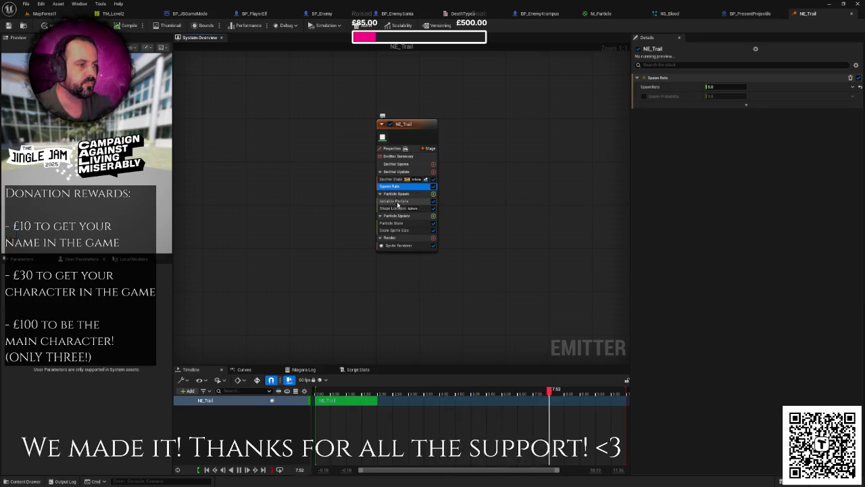
pyautogui.click(396, 201)
pyautogui.click(727, 113)
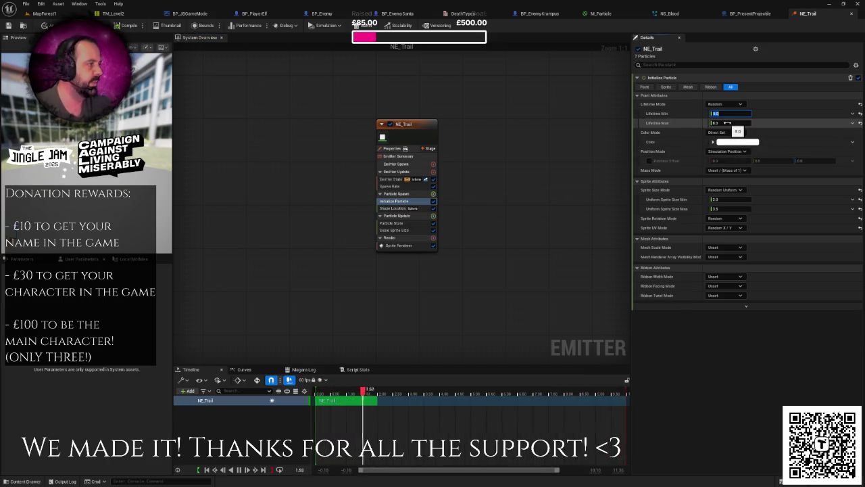
pyautogui.write('2')
pyautogui.press('Return')
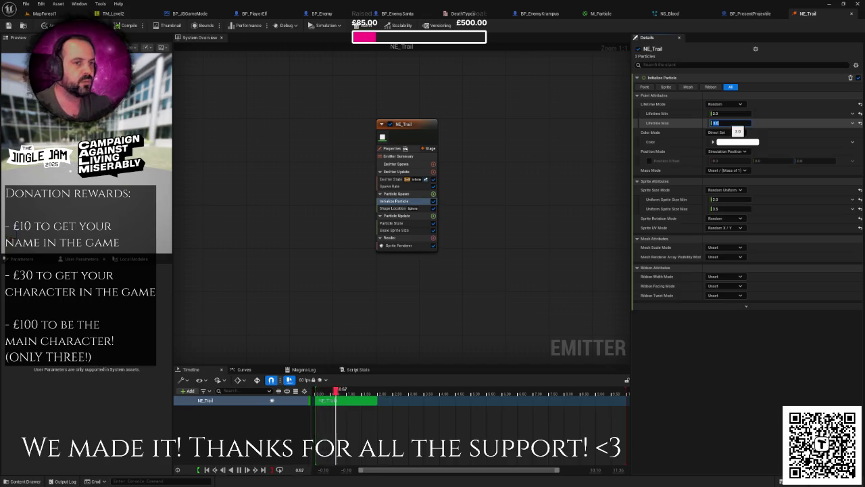
pyautogui.write('3')
pyautogui.press('Return')
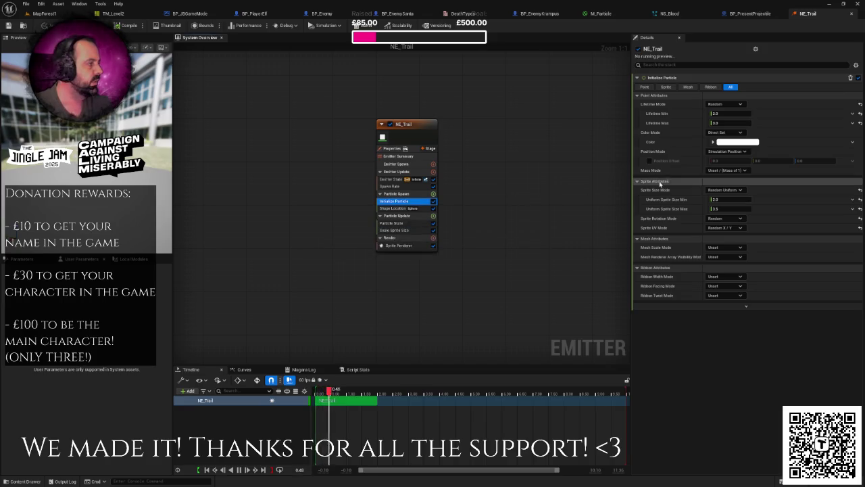
pyautogui.click(738, 141)
# - Set NE_Trail's Initialize Particle colour to a fully saturated, full-brightness green
pyautogui.click(595, 216)
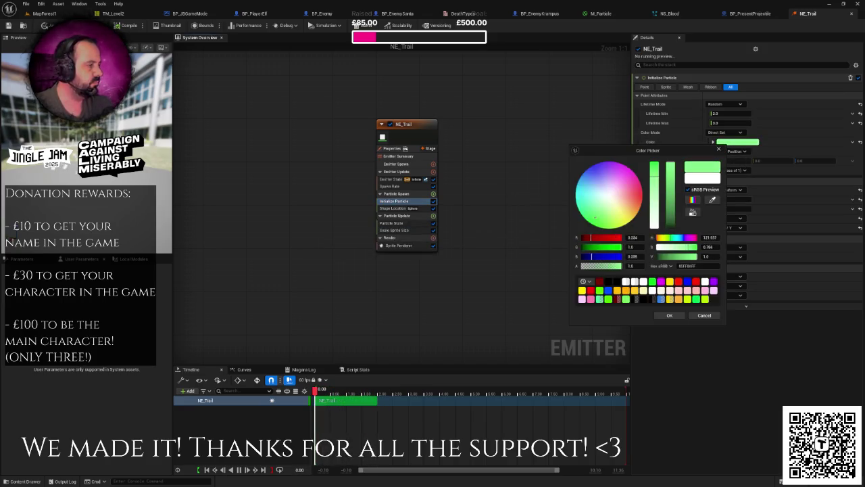
pyautogui.moveTo(595, 216); pyautogui.dragTo(587, 221)
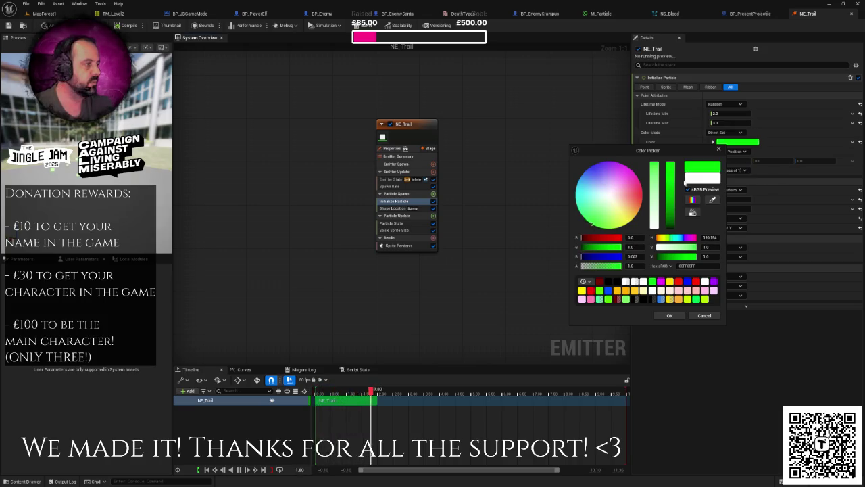
pyautogui.click(669, 201)
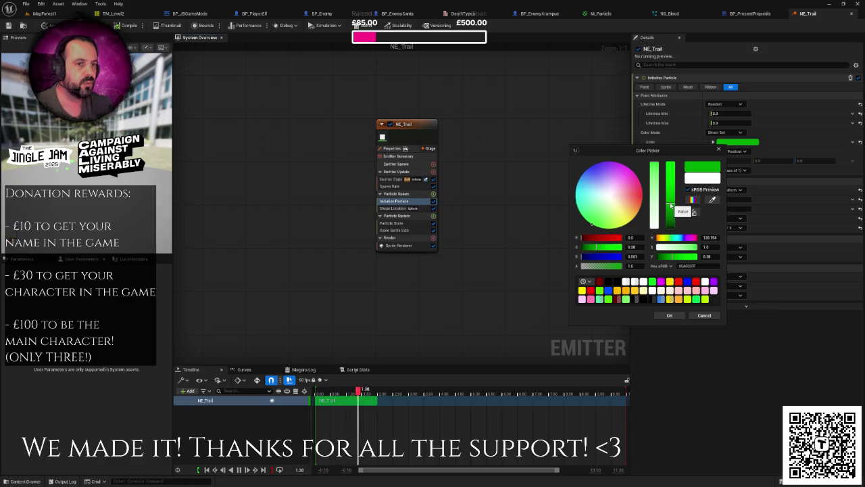
pyautogui.moveTo(671, 205); pyautogui.dragTo(679, 138)
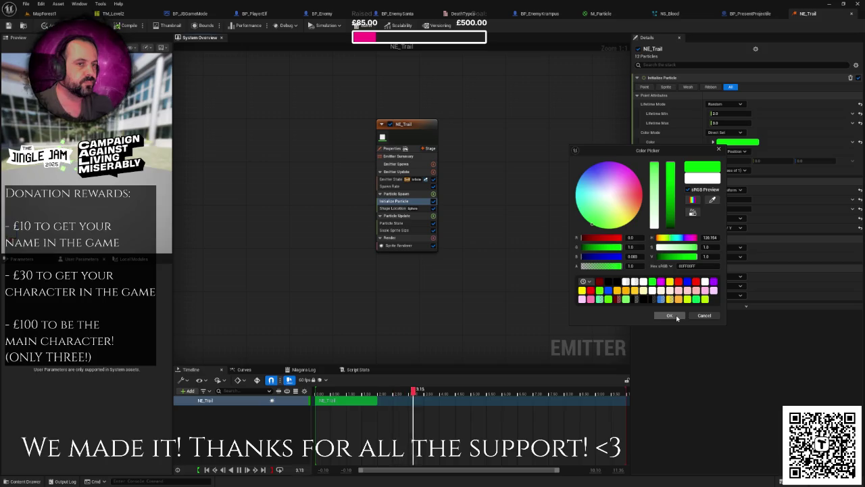
pyautogui.click(677, 318)
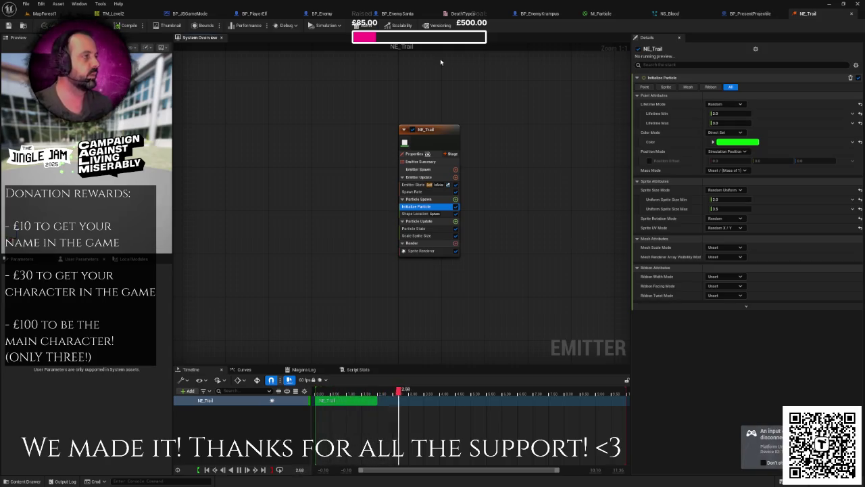
pyautogui.click(44, 12)
# - Create a Niagara System from the NE_Trail emitter in the Effect folder
pyautogui.hotkey('ctrl', 'space')
pyautogui.click(137, 375)
pyautogui.rightClick(138, 355)
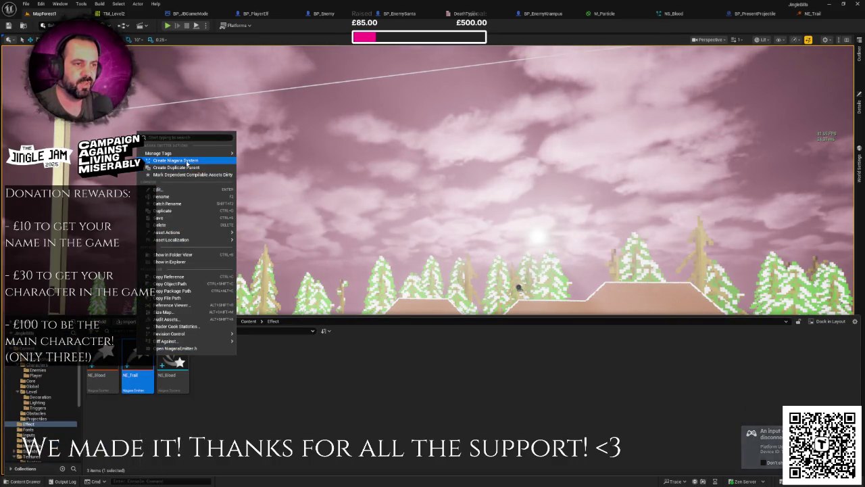
pyautogui.click(179, 161)
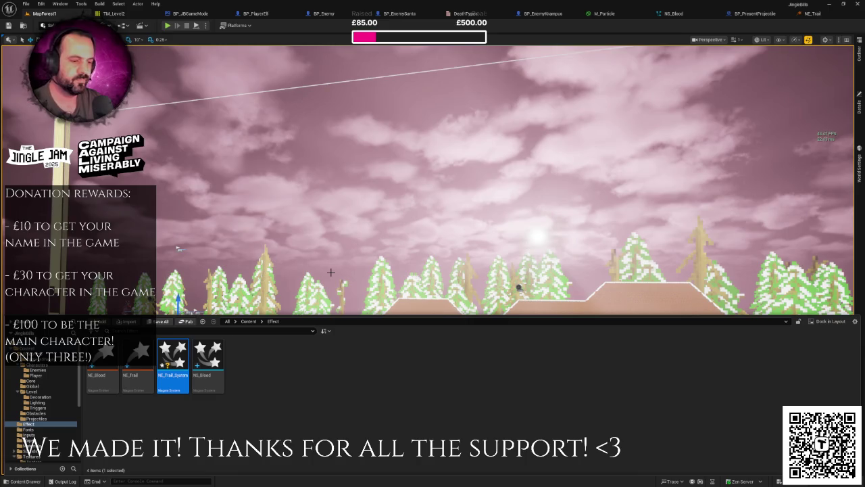
# - Rename the new Niagara system to NS_Trail
pyautogui.rightClick(173, 354)
pyautogui.click(219, 193)
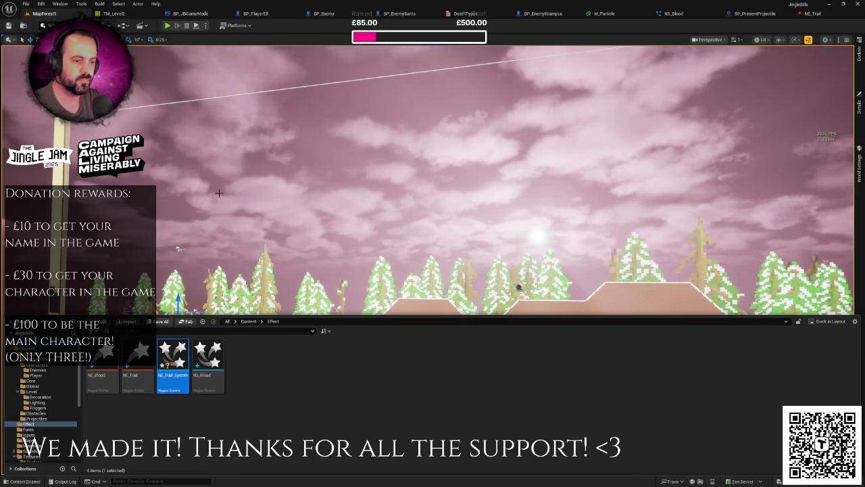
pyautogui.write('NS')
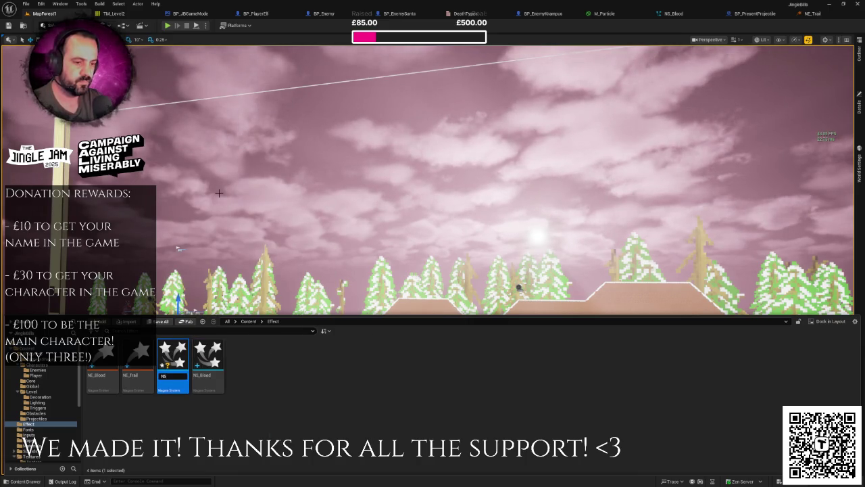
pyautogui.write('il')
pyautogui.press('Return')
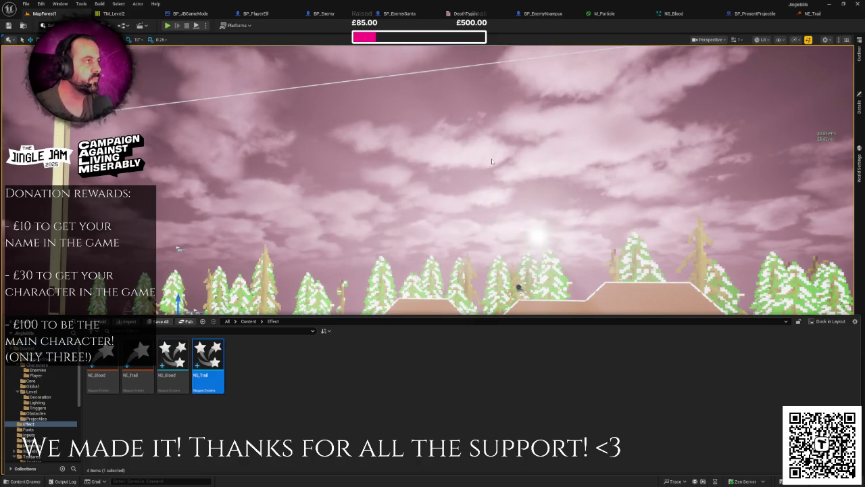
pyautogui.click(753, 14)
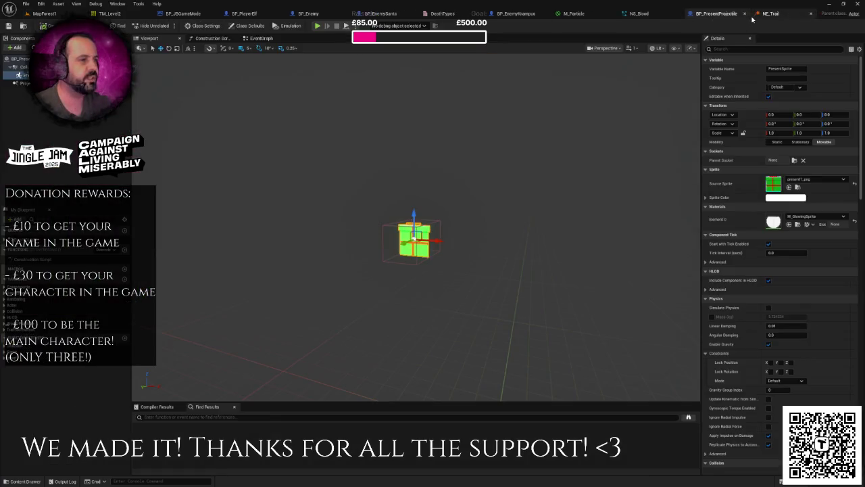
# - In BP_PresentProjectile's EventGraph, inspect the Destroy Actor node ending the overlap logic
pyautogui.click(263, 40)
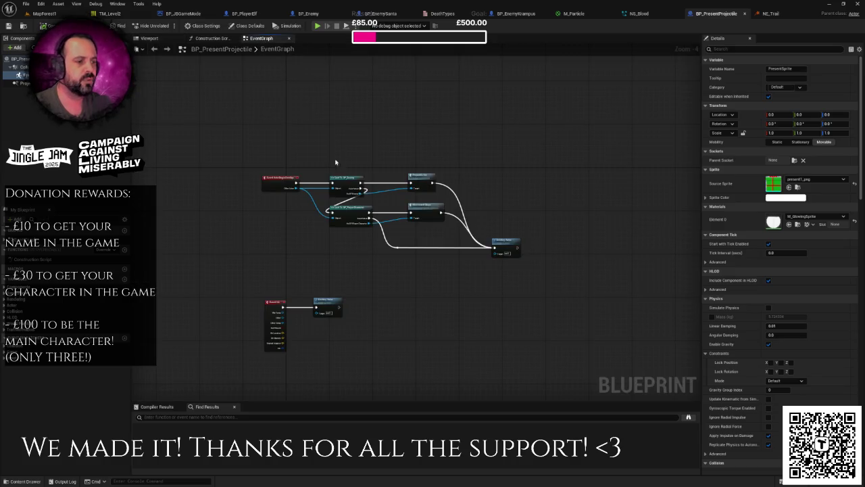
pyautogui.moveTo(373, 235); pyautogui.dragTo(374, 201)
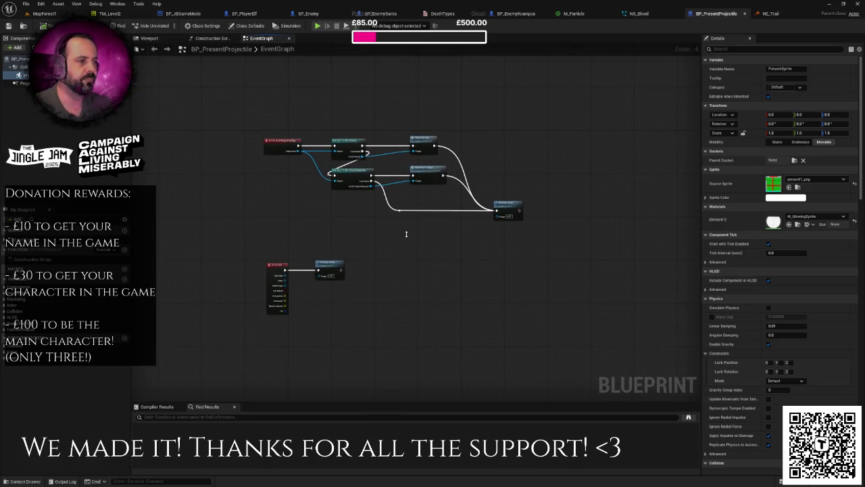
pyautogui.moveTo(426, 161); pyautogui.dragTo(363, 144)
pyautogui.moveTo(432, 144); pyautogui.dragTo(462, 214)
pyautogui.moveTo(387, 192); pyautogui.dragTo(463, 219)
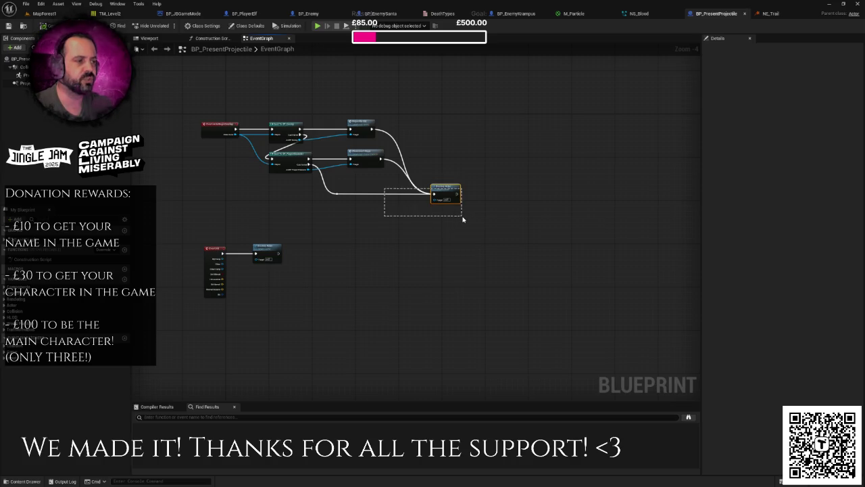
pyautogui.click(420, 263)
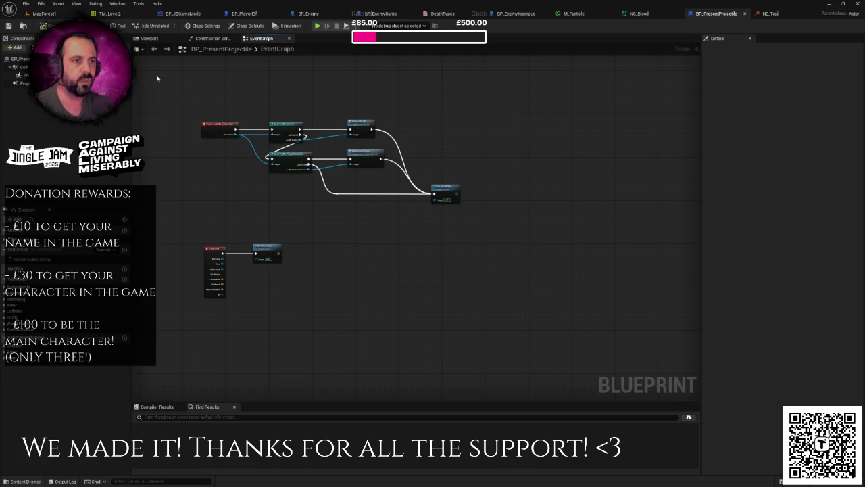
pyautogui.moveTo(482, 160); pyautogui.dragTo(432, 225)
pyautogui.click(444, 222)
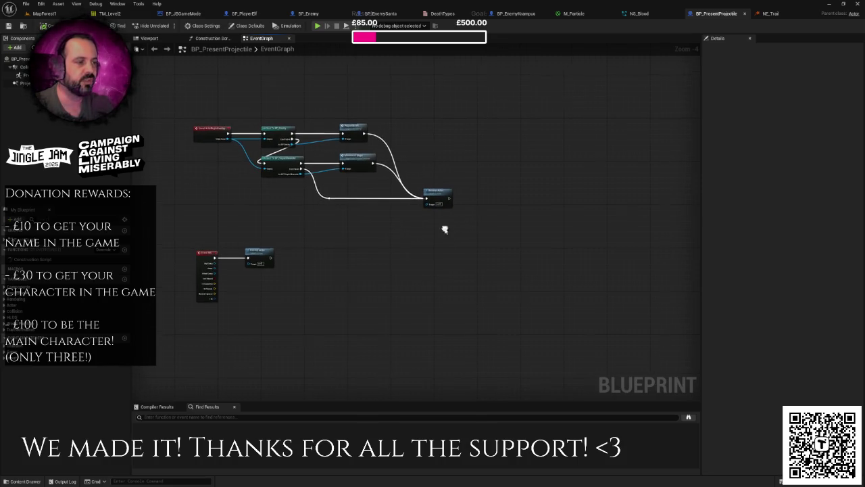
pyautogui.scroll(-1, 432, 197)
pyautogui.moveTo(440, 152); pyautogui.dragTo(365, 208)
pyautogui.scroll(2, 356, 242)
# - Inspect the Destroy Actor after Event Hit, then view the Viewport and class defaults
pyautogui.rightClick(441, 234)
pyautogui.press('Escape')
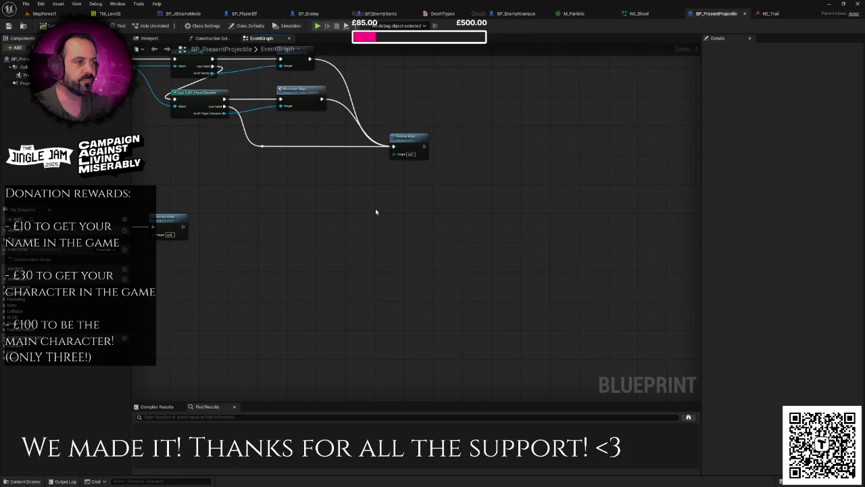
pyautogui.moveTo(522, 133); pyautogui.dragTo(473, 175)
pyautogui.moveTo(277, 215); pyautogui.dragTo(257, 257)
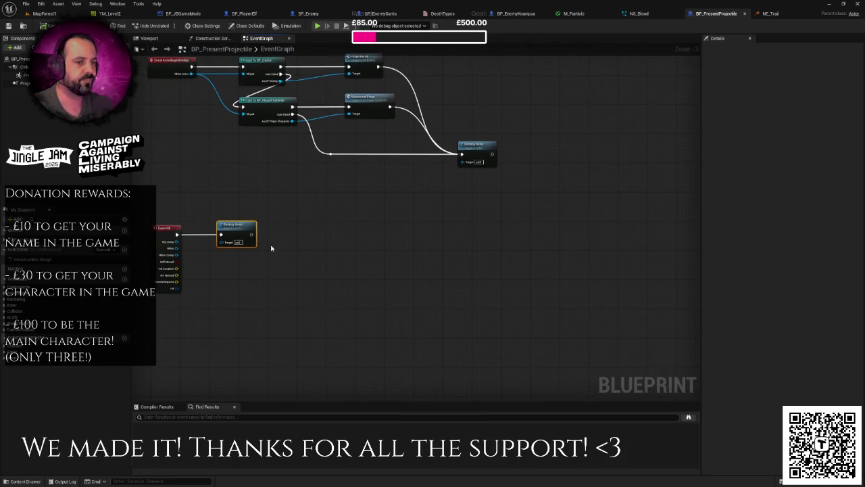
pyautogui.click(151, 39)
pyautogui.click(8, 59)
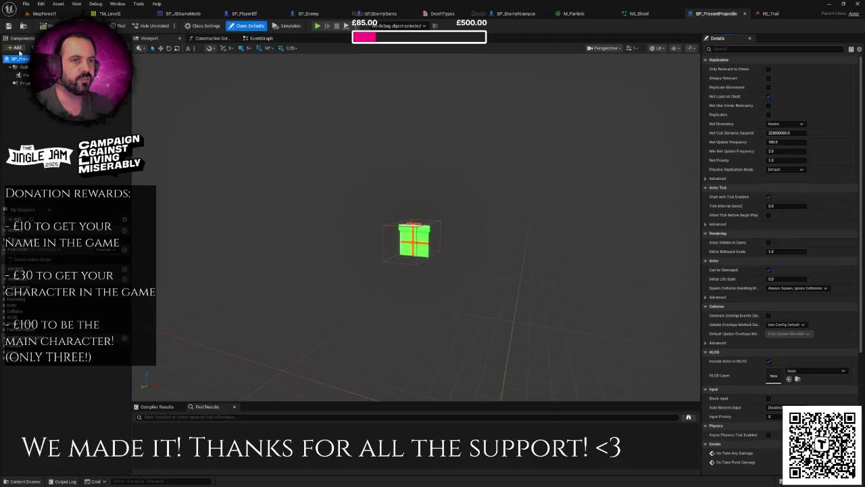
# - Add an NS_Trail Niagara component to the projectile, named TrailParticles
pyautogui.click(13, 49)
pyautogui.write('ni')
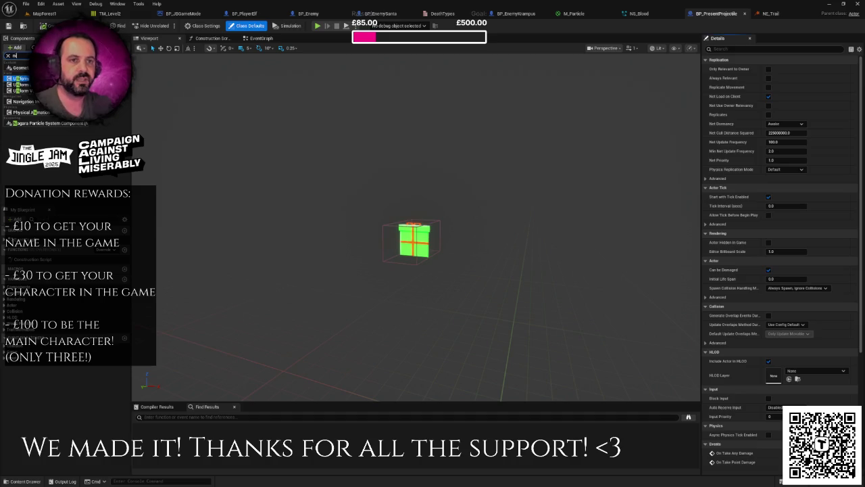
pyautogui.click(44, 124)
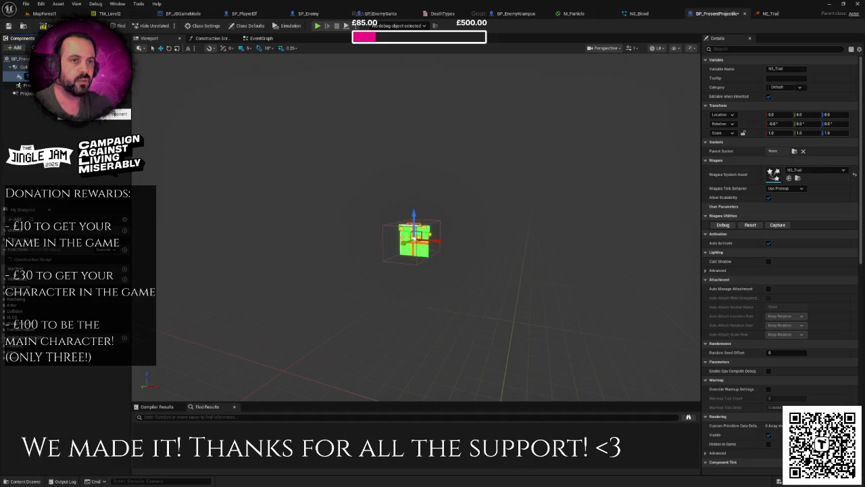
pyautogui.press('Return')
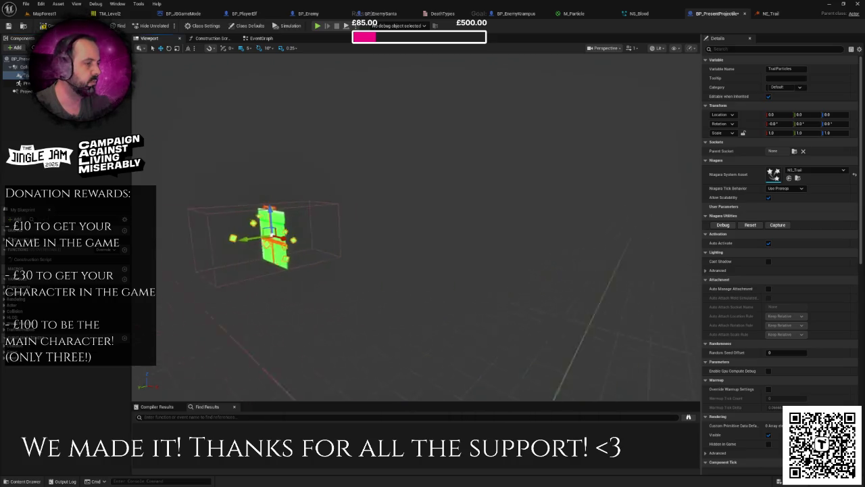
# - Orbit around the present box to check the trail, then return to the event graph
pyautogui.moveTo(494, 245)
pyautogui.mouseDown()
pyautogui.moveTo(466, 245)
pyautogui.moveTo(494, 246)
pyautogui.mouseUp()
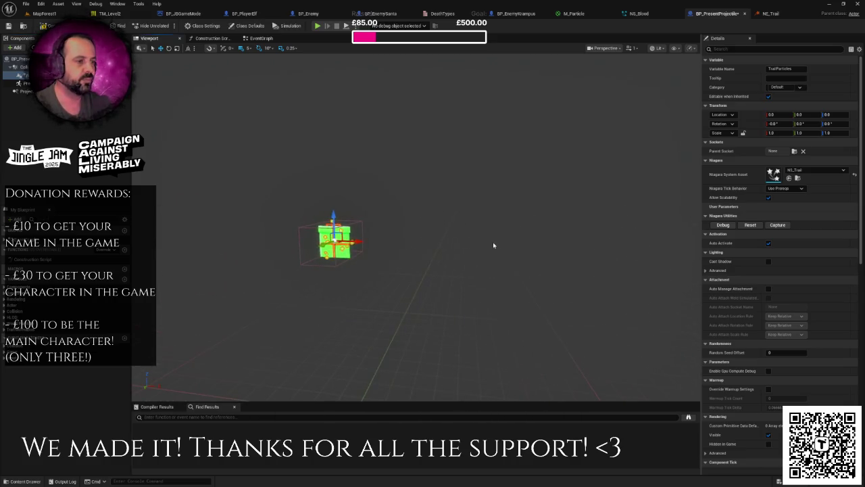
pyautogui.moveTo(436, 219)
pyautogui.mouseDown()
pyautogui.moveTo(412, 219)
pyautogui.moveTo(438, 218)
pyautogui.mouseUp()
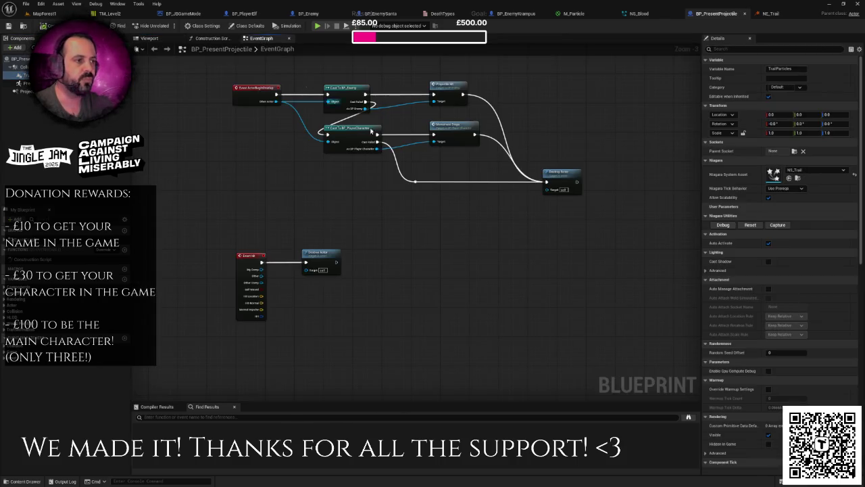
pyautogui.click(263, 38)
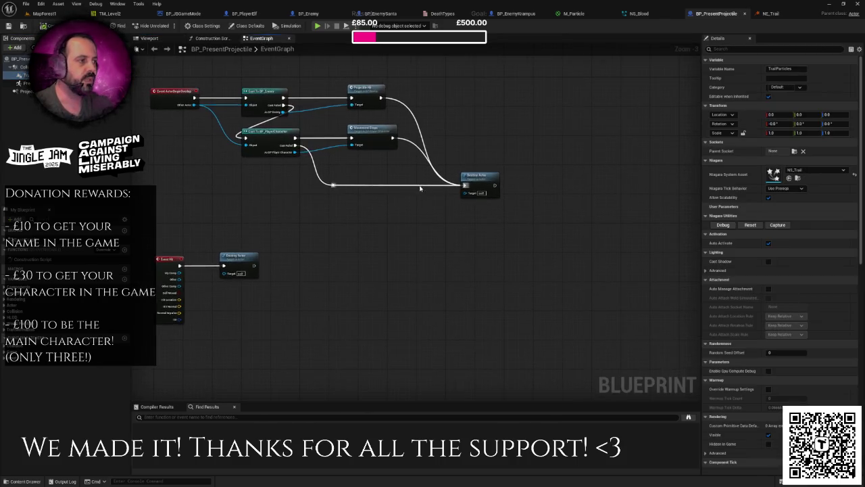
# - Move the hit event's Destroy Actor right and place a CollisionDetection getter node in the gap
pyautogui.moveTo(224, 255)
pyautogui.mouseDown()
pyautogui.moveTo(565, 242)
pyautogui.moveTo(602, 261)
pyautogui.moveTo(641, 261)
pyautogui.mouseUp()
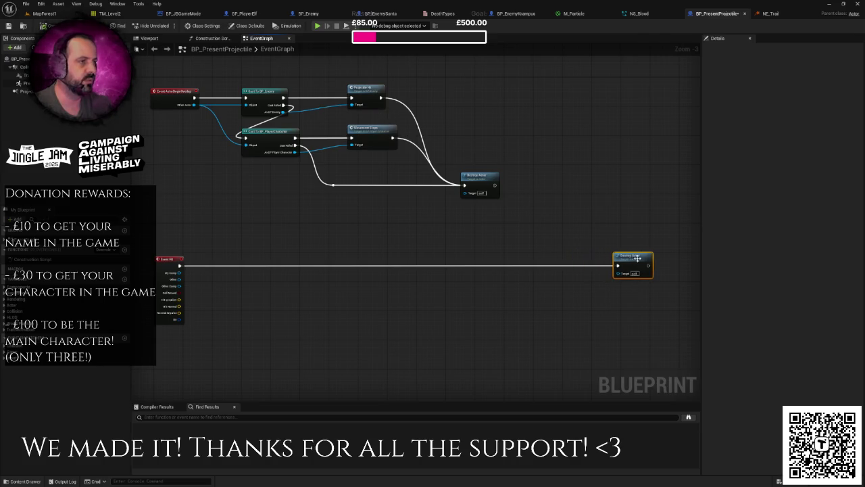
pyautogui.moveTo(166, 77)
pyautogui.mouseDown()
pyautogui.moveTo(397, 209)
pyautogui.moveTo(395, 240)
pyautogui.mouseUp()
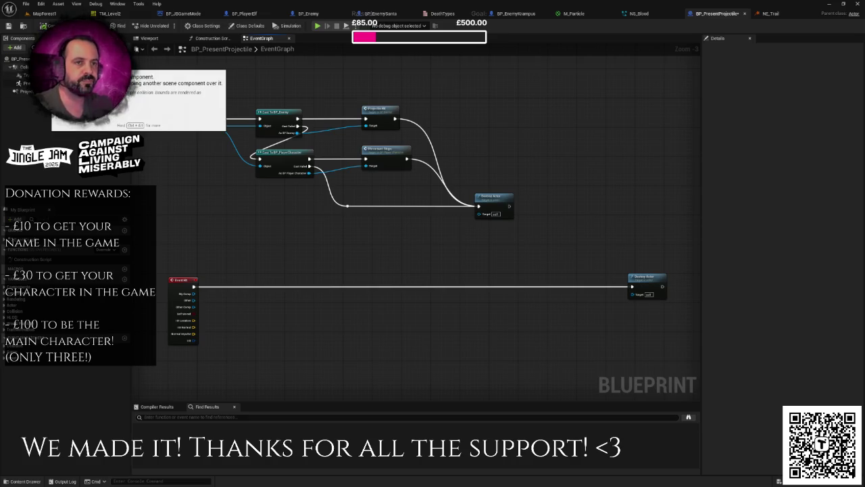
pyautogui.moveTo(20, 67)
pyautogui.mouseDown()
pyautogui.moveTo(135, 148)
pyautogui.moveTo(378, 246)
pyautogui.moveTo(462, 252)
pyautogui.mouseUp()
pyautogui.write('set')
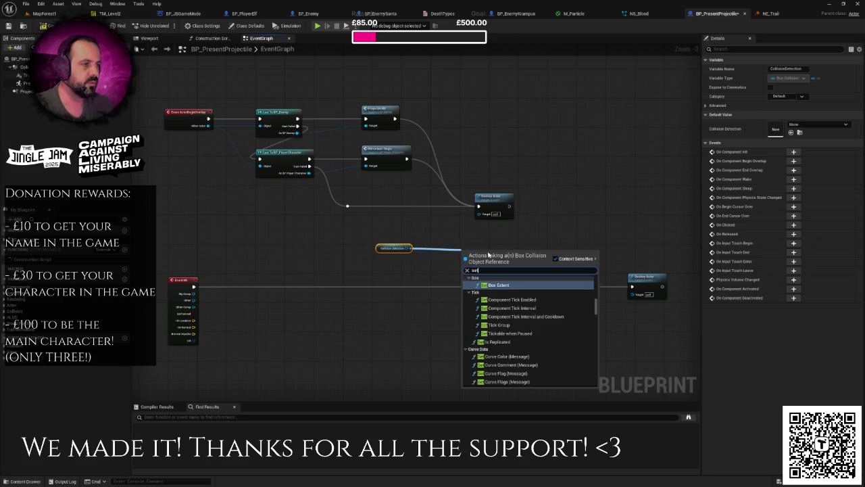
# - Add a Set Collision Enabled node fed by CollisionDetection
pyautogui.click(353, 224)
pyautogui.moveTo(367, 248); pyautogui.dragTo(401, 252)
pyautogui.write('c')
pyautogui.press('BackSpace')
pyautogui.write('setcoll')
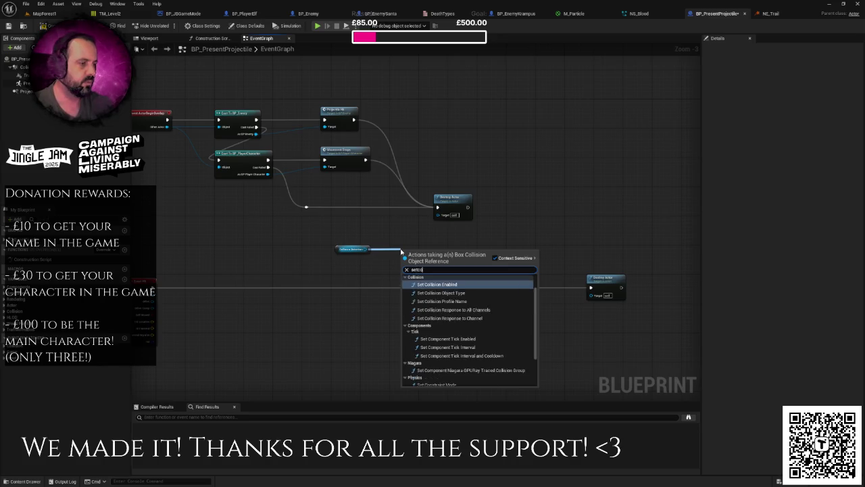
pyautogui.press('Return')
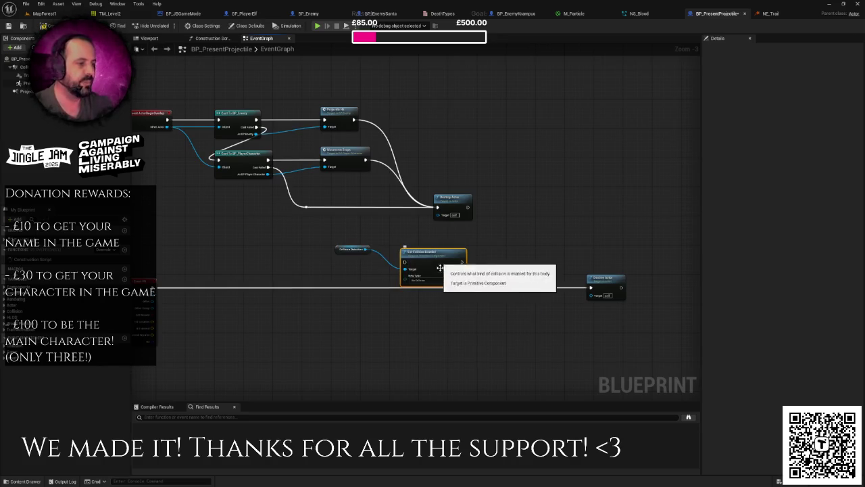
pyautogui.moveTo(429, 257); pyautogui.dragTo(486, 241)
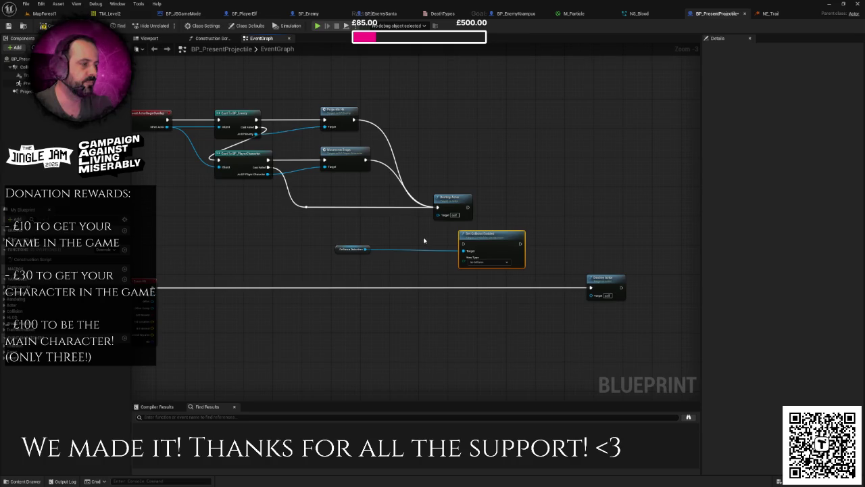
# - Wire the Event Hit, Movement Stop and Projectile Hit execs into Set Collision Enabled
pyautogui.moveTo(155, 289); pyautogui.dragTo(455, 245)
pyautogui.moveTo(308, 210)
pyautogui.mouseDown()
pyautogui.moveTo(342, 244)
pyautogui.moveTo(461, 245)
pyautogui.mouseUp()
pyautogui.moveTo(366, 160); pyautogui.dragTo(461, 244)
pyautogui.moveTo(354, 124); pyautogui.dragTo(463, 244)
pyautogui.click(351, 250)
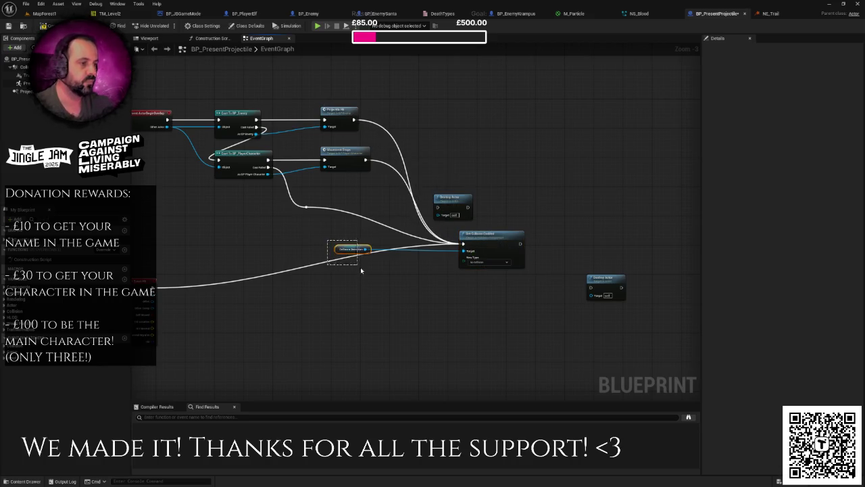
pyautogui.moveTo(352, 249); pyautogui.dragTo(325, 337)
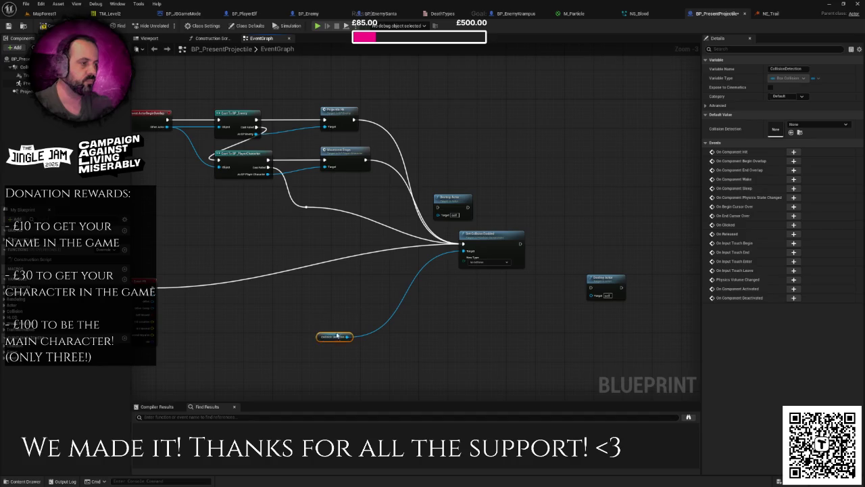
pyautogui.moveTo(488, 245); pyautogui.dragTo(486, 288)
# - Delete the leftover Destroy Actor and route Cast Failed directly into Set Collision Enabled
pyautogui.click(454, 201)
pyautogui.press('Delete')
pyautogui.moveTo(334, 325)
pyautogui.mouseDown()
pyautogui.moveTo(286, 284)
pyautogui.moveTo(288, 296)
pyautogui.moveTo(344, 281)
pyautogui.mouseUp()
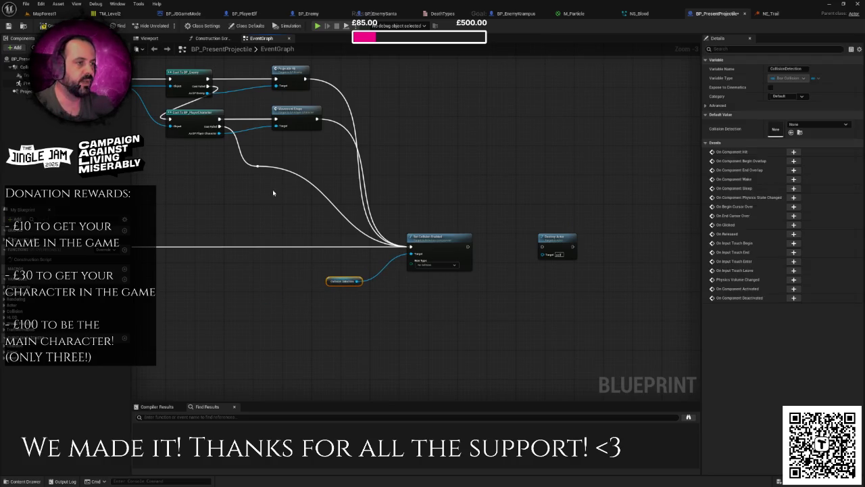
pyautogui.moveTo(219, 126)
pyautogui.mouseDown()
pyautogui.moveTo(379, 246)
pyautogui.moveTo(411, 246)
pyautogui.mouseUp()
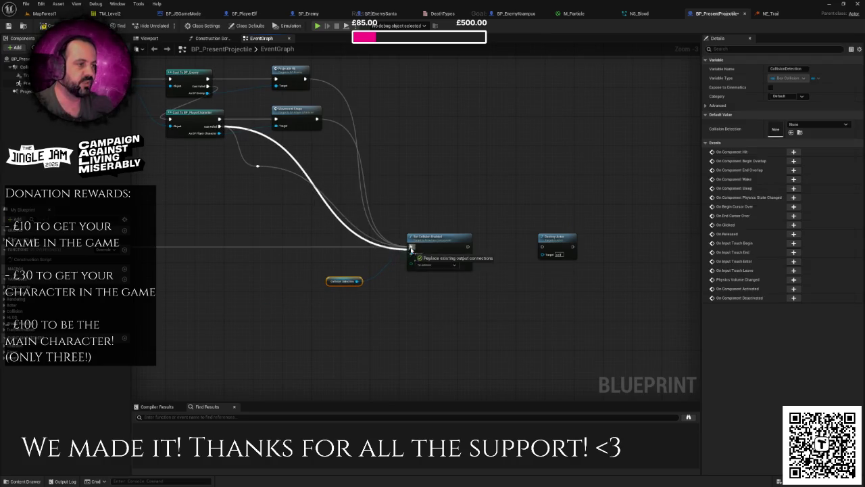
pyautogui.click(257, 166)
pyautogui.press('Delete')
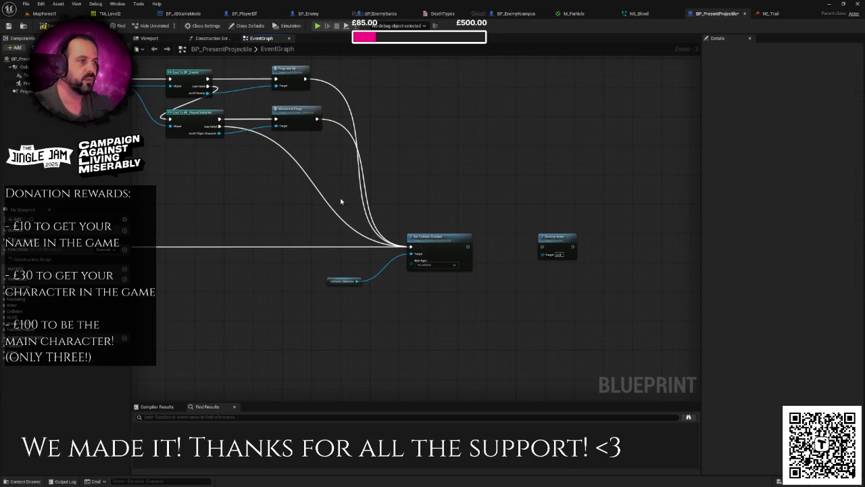
# - Move the remaining Destroy Actor right and add a Present Sprite reference to the graph
pyautogui.moveTo(343, 199); pyautogui.dragTo(290, 194)
pyautogui.click(395, 237)
pyautogui.moveTo(386, 212); pyautogui.dragTo(424, 210)
pyautogui.moveTo(461, 233); pyautogui.dragTo(569, 233)
pyautogui.moveTo(21, 83)
pyautogui.mouseDown()
pyautogui.moveTo(166, 102)
pyautogui.moveTo(367, 278)
pyautogui.moveTo(422, 250)
pyautogui.mouseUp()
# - Add Set Hidden in Game on Present Sprite with New Hidden checked, after Set Collision Enabled
pyautogui.write('set hidden')
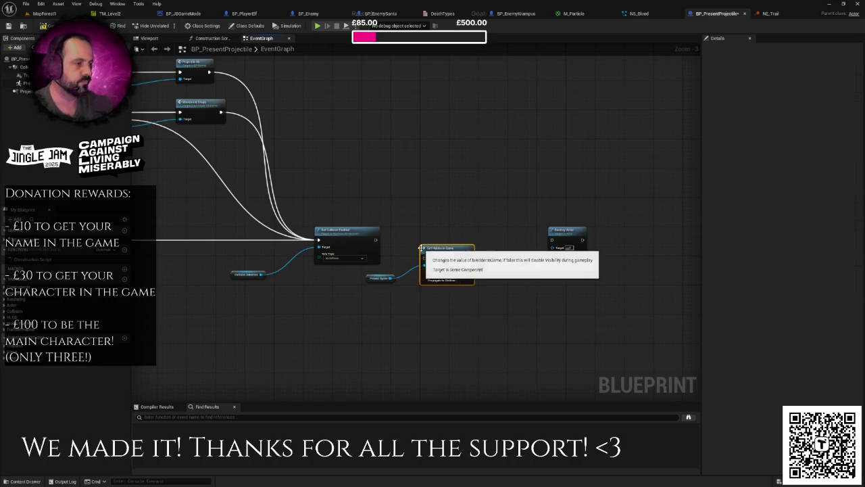
pyautogui.press('Return')
pyautogui.scroll(2, 424, 250)
pyautogui.moveTo(363, 237)
pyautogui.mouseDown()
pyautogui.moveTo(424, 262)
pyautogui.moveTo(459, 235)
pyautogui.mouseUp()
pyautogui.click(410, 264)
# - Tidy the graph, shifting the Present Sprite node and Destroy Actor to the right
pyautogui.moveTo(471, 274); pyautogui.dragTo(423, 277)
pyautogui.moveTo(315, 290); pyautogui.dragTo(335, 294)
pyautogui.click(269, 294)
pyautogui.moveTo(269, 294); pyautogui.dragTo(157, 288)
pyautogui.moveTo(451, 221); pyautogui.dragTo(502, 223)
pyautogui.click(451, 223)
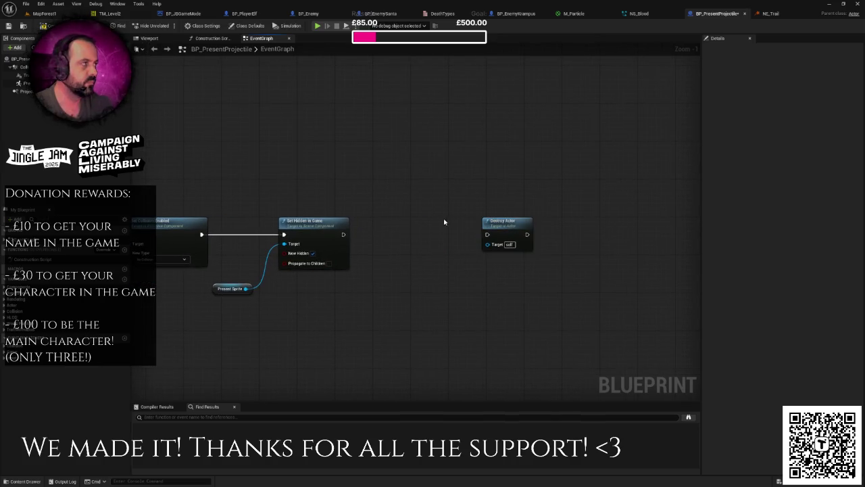
pyautogui.moveTo(444, 221); pyautogui.dragTo(453, 216)
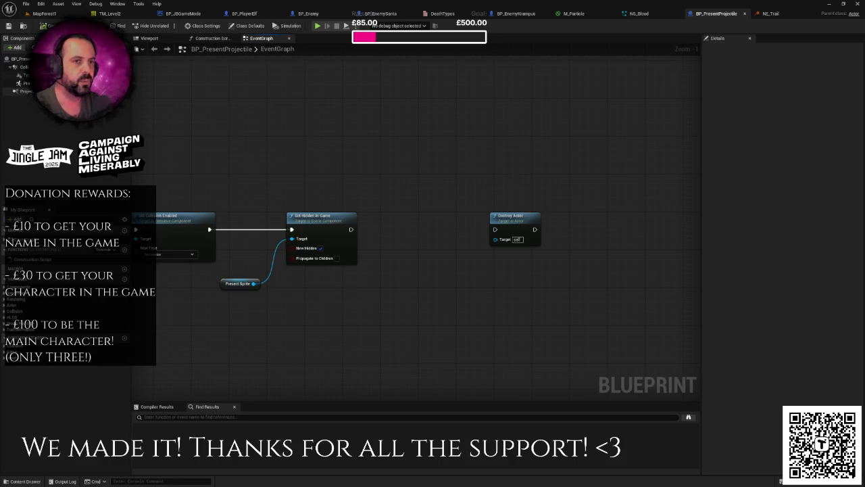
# - Add a Deactivate node on Trail Particles chained after Set Hidden in Game
pyautogui.moveTo(27, 75)
pyautogui.mouseDown()
pyautogui.moveTo(374, 282)
pyautogui.moveTo(365, 294)
pyautogui.moveTo(416, 248)
pyautogui.mouseUp()
pyautogui.write('dea')
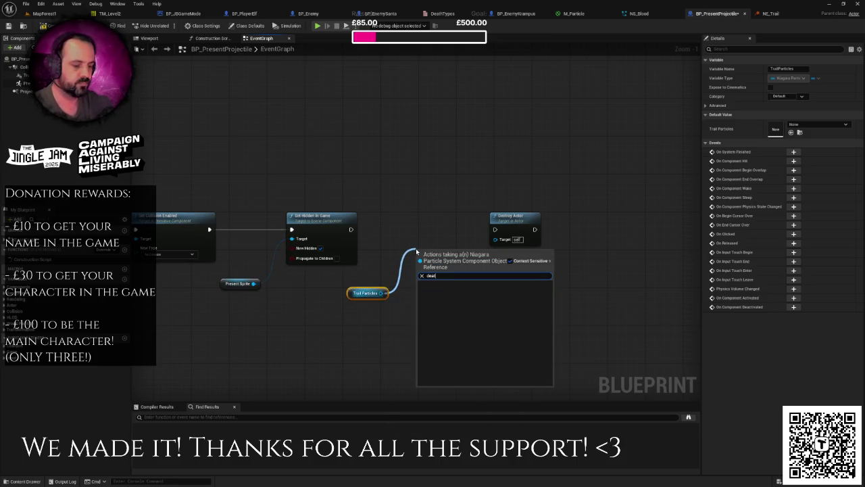
pyautogui.write('cti')
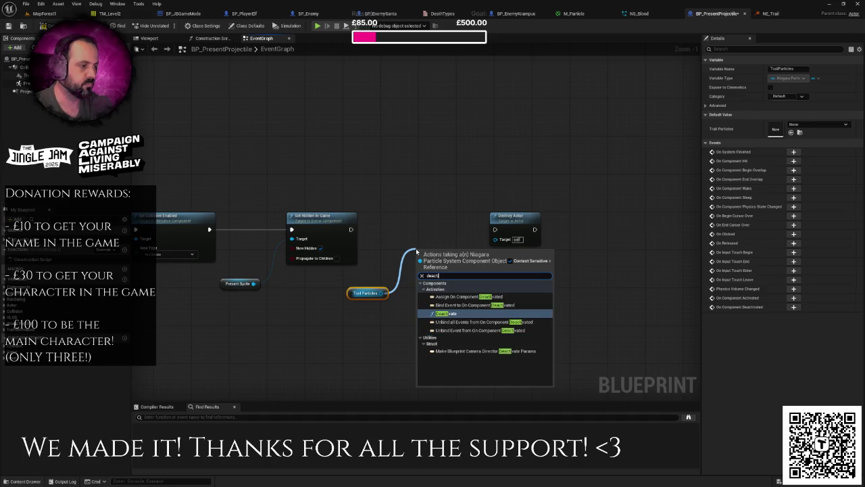
pyautogui.press('Return')
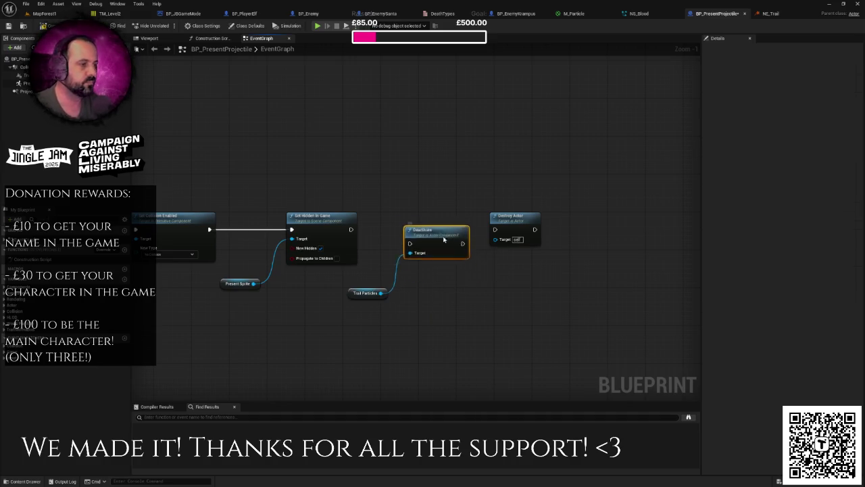
pyautogui.moveTo(351, 230); pyautogui.dragTo(423, 233)
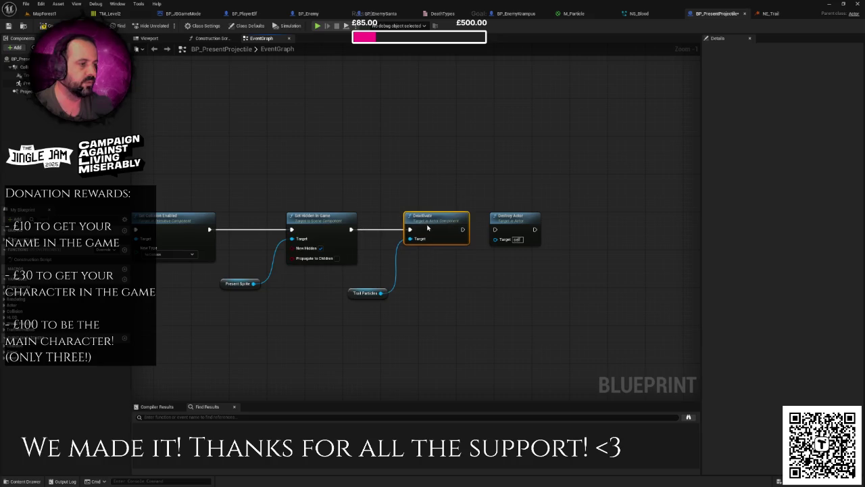
pyautogui.click(771, 14)
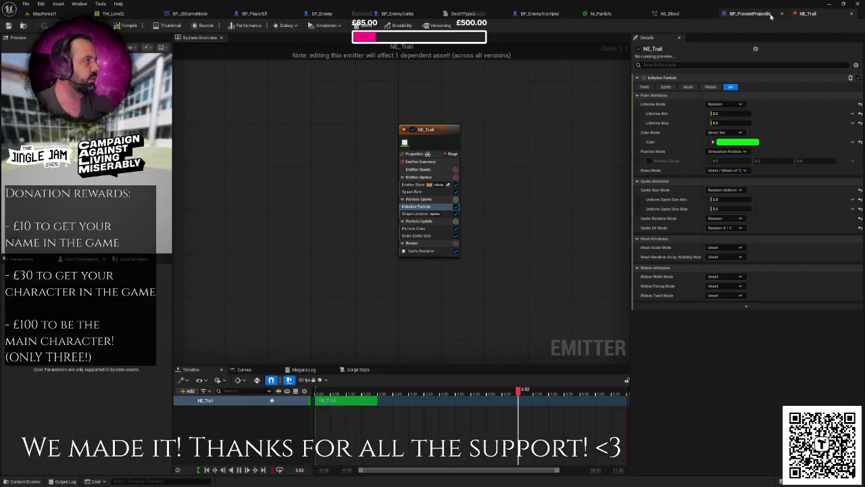
# - Return to MapForest1 and browse NE_Blood, NE_Trail, NS_Blood and NS_Trail in the Effect folder
pyautogui.click(44, 13)
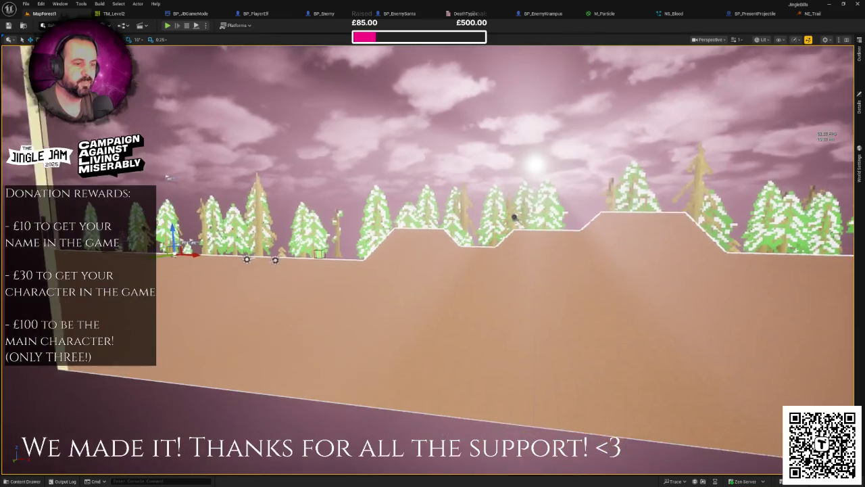
pyautogui.hotkey('ctrl', 'space')
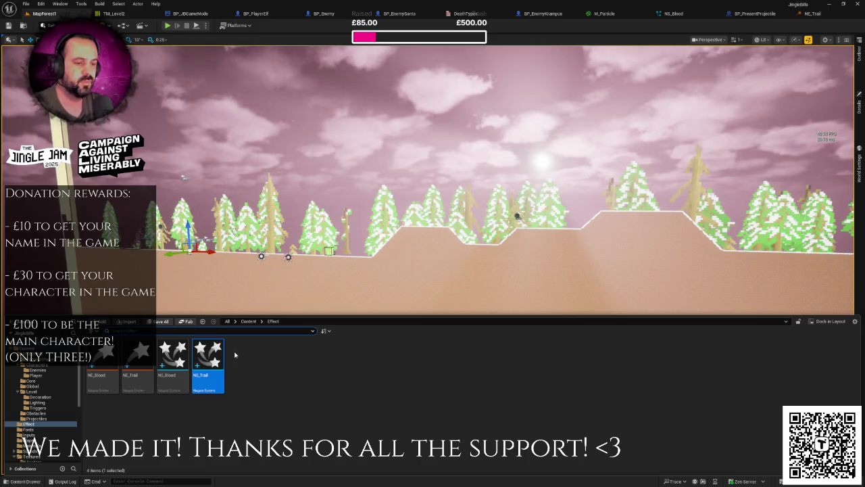
pyautogui.moveTo(222, 359)
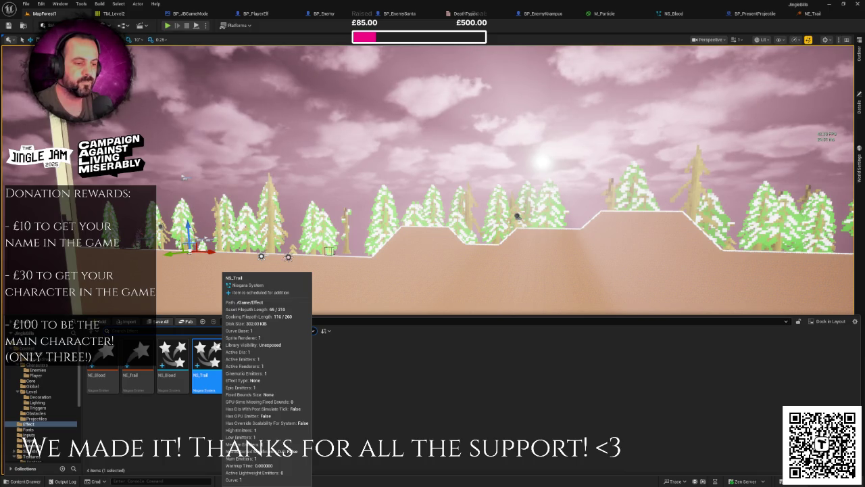
pyautogui.click(280, 364)
pyautogui.rightClick(280, 364)
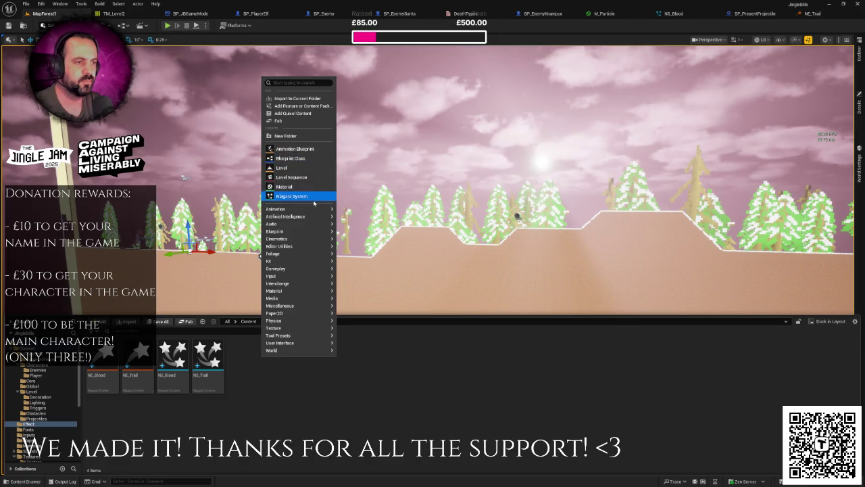
pyautogui.moveTo(304, 261)
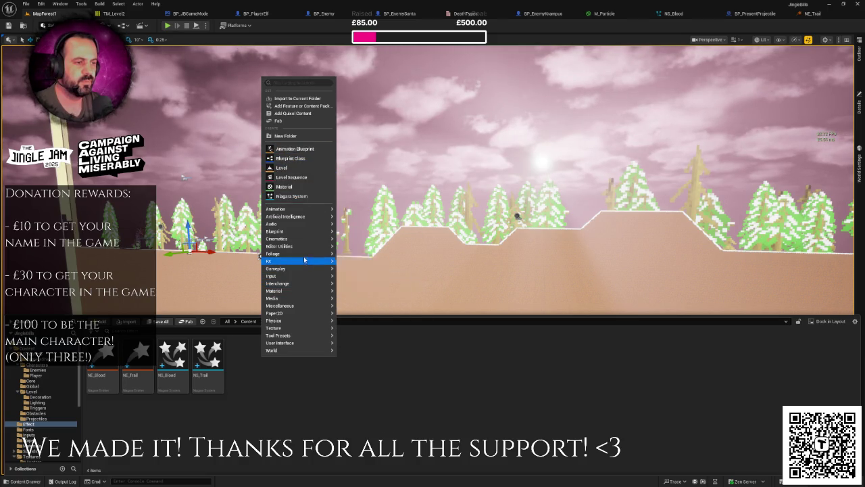
pyautogui.click(356, 265)
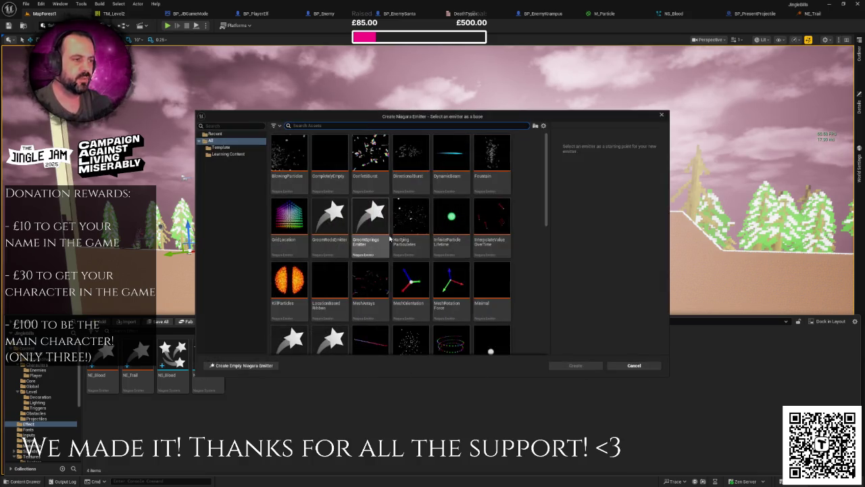
pyautogui.moveTo(546, 184); pyautogui.dragTo(547, 247)
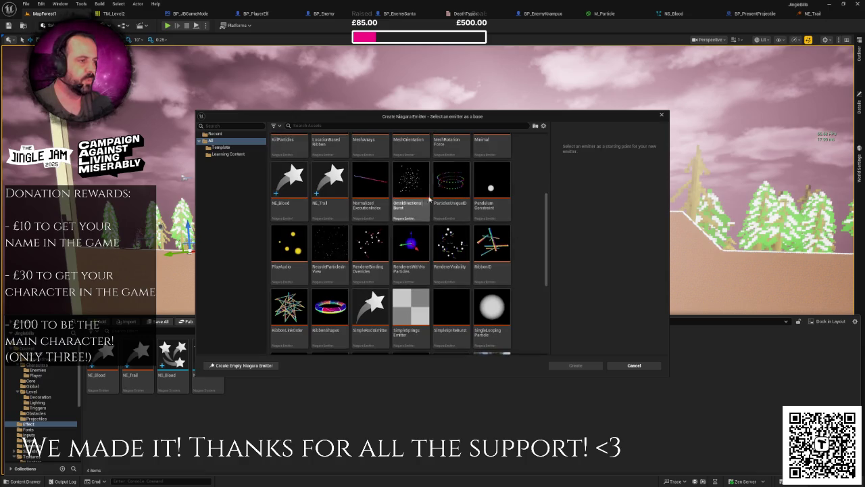
pyautogui.click(411, 186)
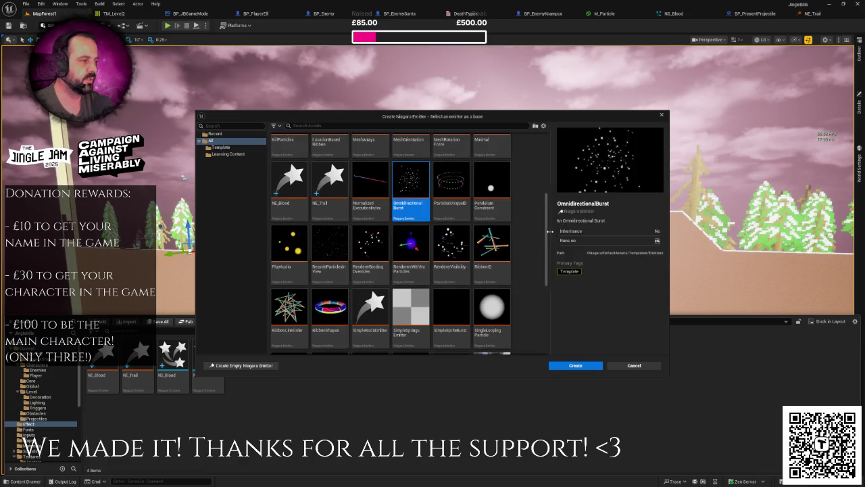
pyautogui.click(574, 365)
pyautogui.write('NE_')
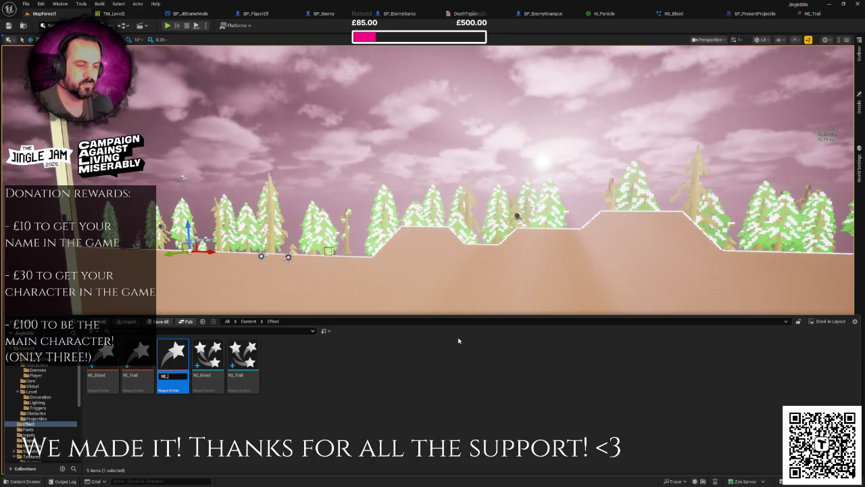
pyautogui.press('Escape')
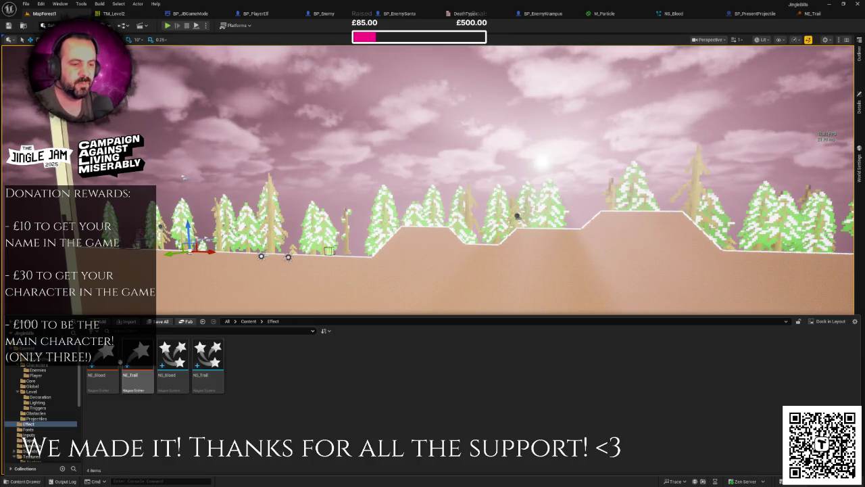
# - Open and close the NE_Blood emitter, then bring up the Effect folder assets
pyautogui.doubleClick(103, 365)
pyautogui.doubleClick(104, 365)
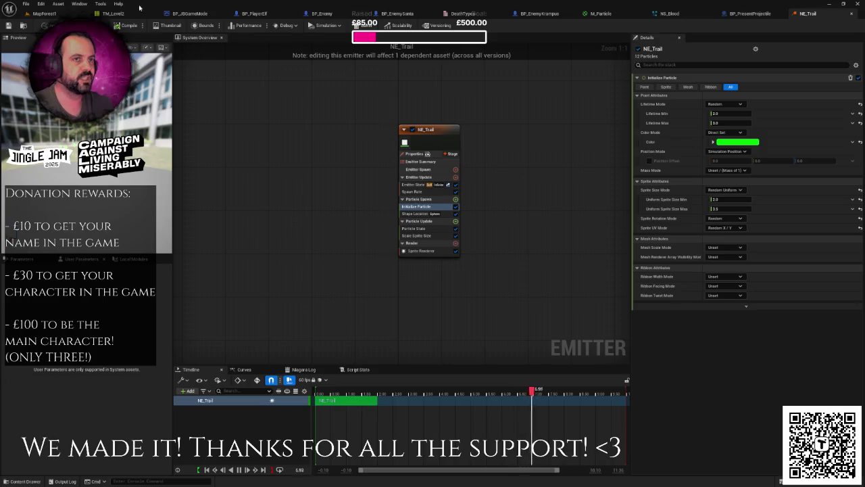
pyautogui.click(849, 14)
pyautogui.hotkey('ctrl', 'space')
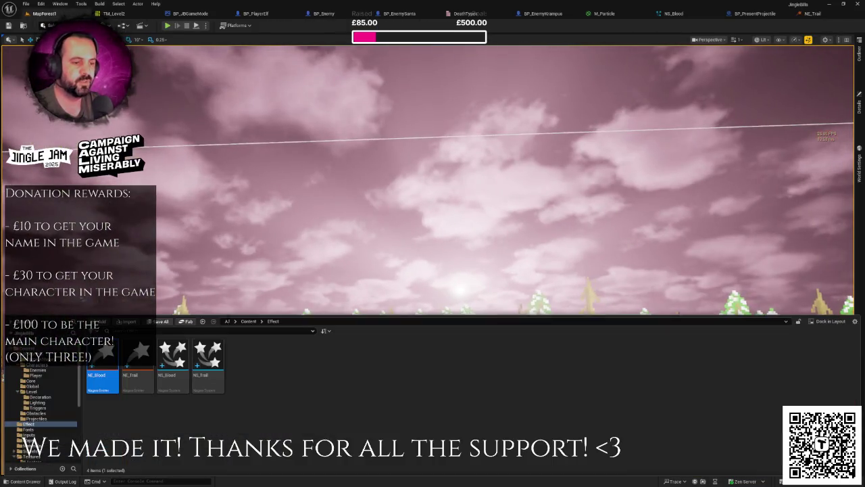
pyautogui.rightClick(205, 355)
pyautogui.press('Escape')
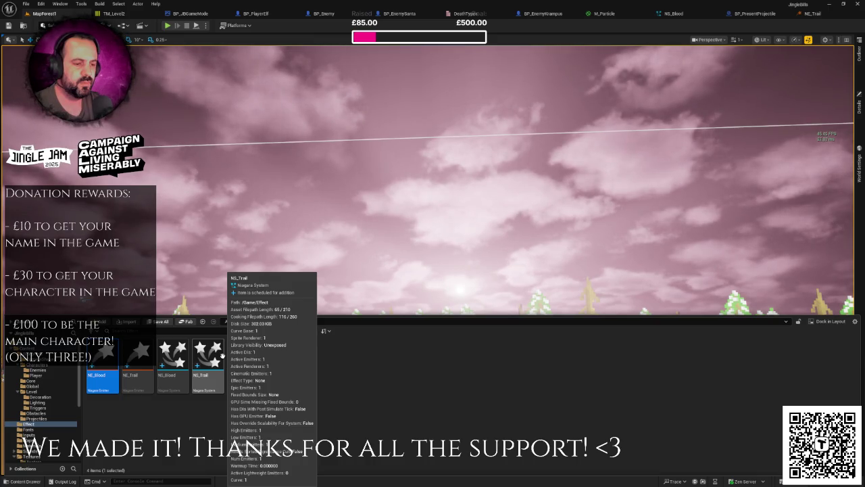
# - Duplicate NS_Blood as NS_GlitterBurst and open it for editing
pyautogui.click(169, 361)
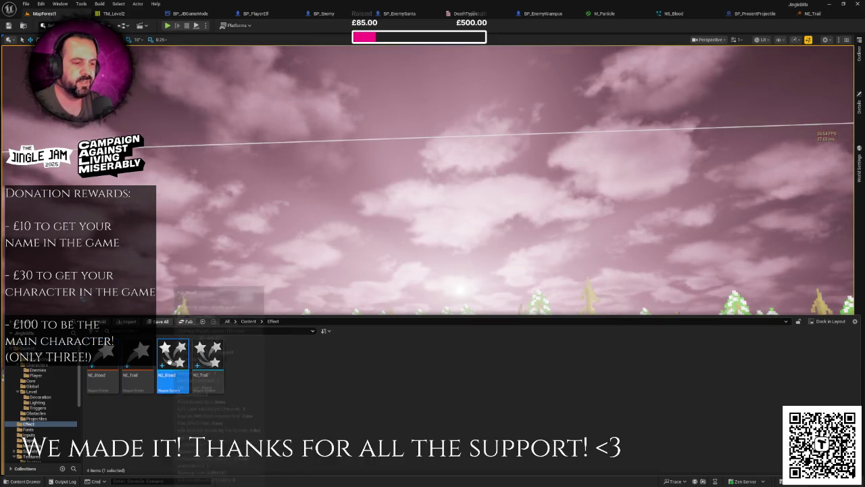
pyautogui.rightClick(169, 361)
pyautogui.click(207, 218)
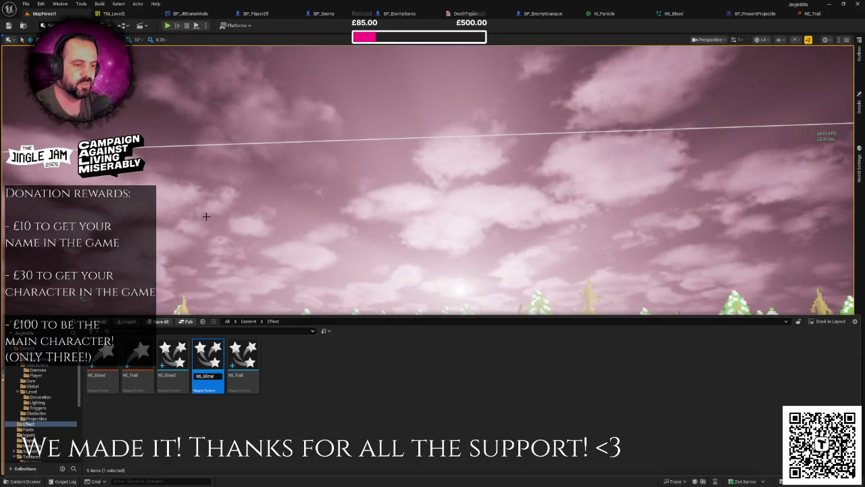
pyautogui.press('Return')
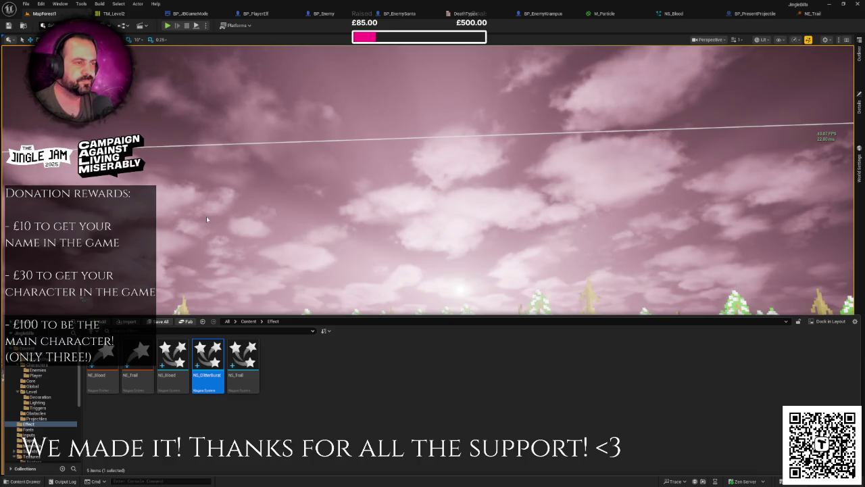
pyautogui.press('Return')
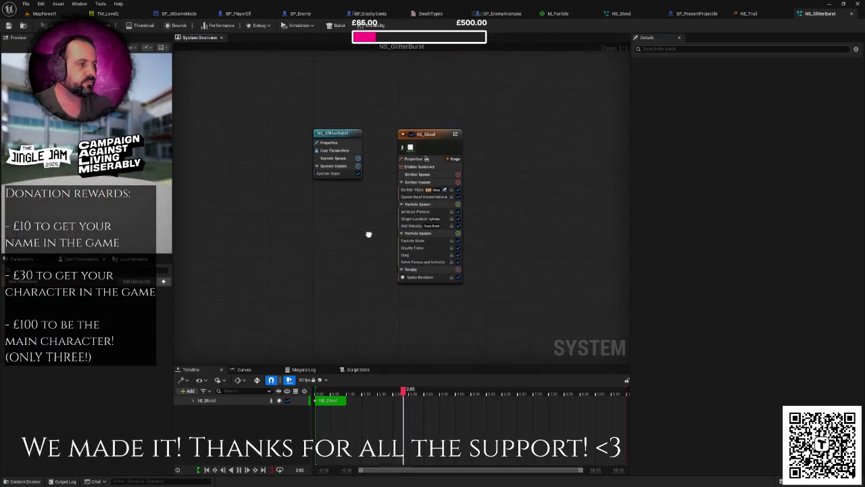
# - Lower NE_Blood's burst spawn count from 50 to 10
pyautogui.click(402, 168)
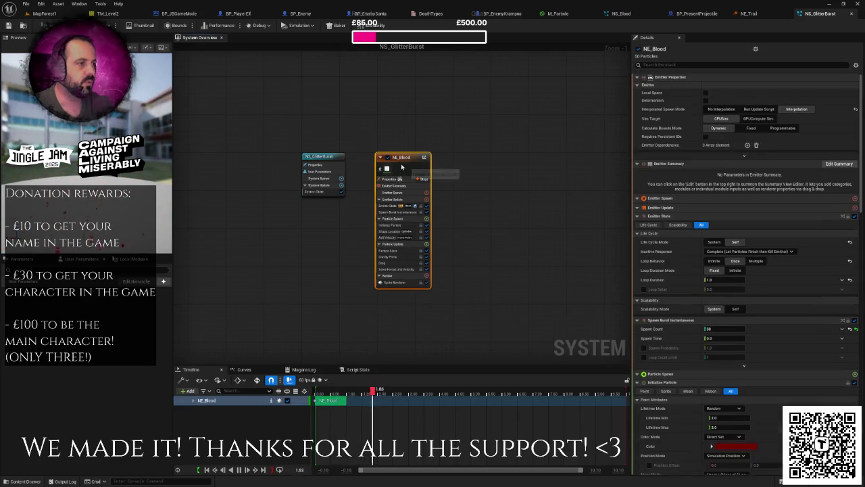
pyautogui.moveTo(526, 179); pyautogui.dragTo(500, 178)
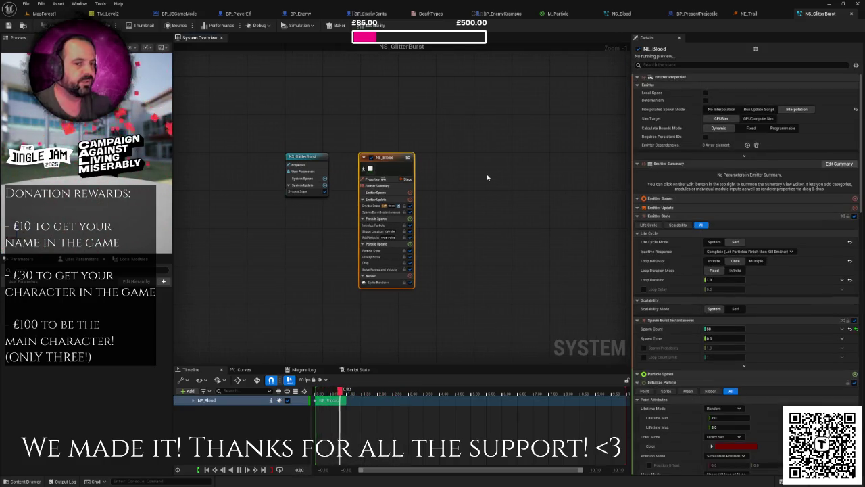
pyautogui.click(399, 193)
pyautogui.click(386, 199)
pyautogui.click(383, 192)
pyautogui.click(383, 199)
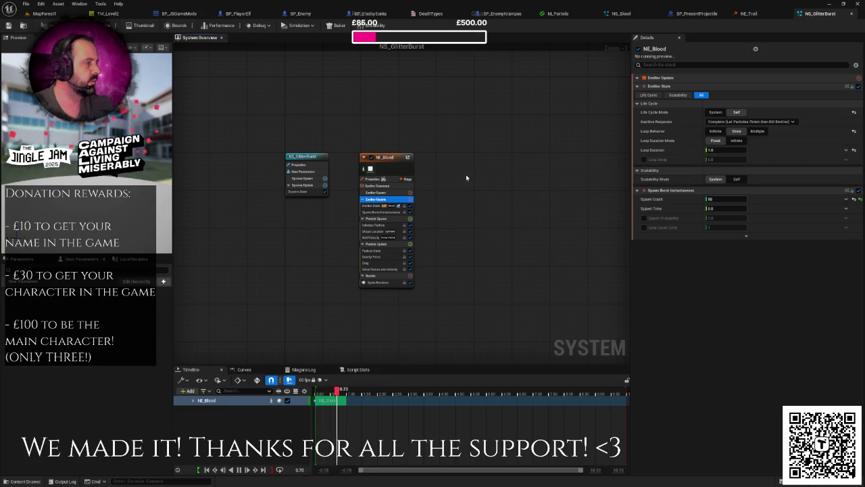
pyautogui.click(718, 199)
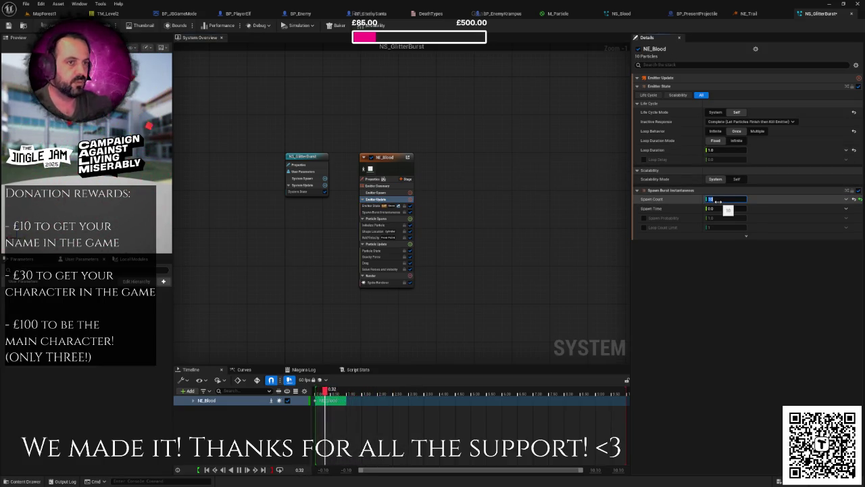
pyautogui.press('Return')
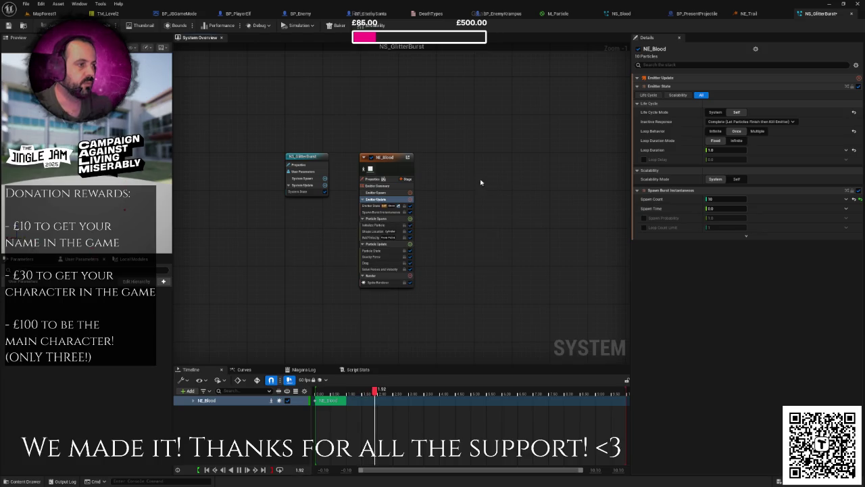
# - Duplicate the NE_Blood emitter, producing NE_Blood001
pyautogui.moveTo(456, 136); pyautogui.dragTo(393, 164)
pyautogui.moveTo(464, 164)
pyautogui.mouseDown()
pyautogui.moveTo(427, 167)
pyautogui.moveTo(435, 157)
pyautogui.mouseUp()
pyautogui.hotkey('ctrl', 'v')
pyautogui.scroll(2, 490, 186)
pyautogui.click(506, 191)
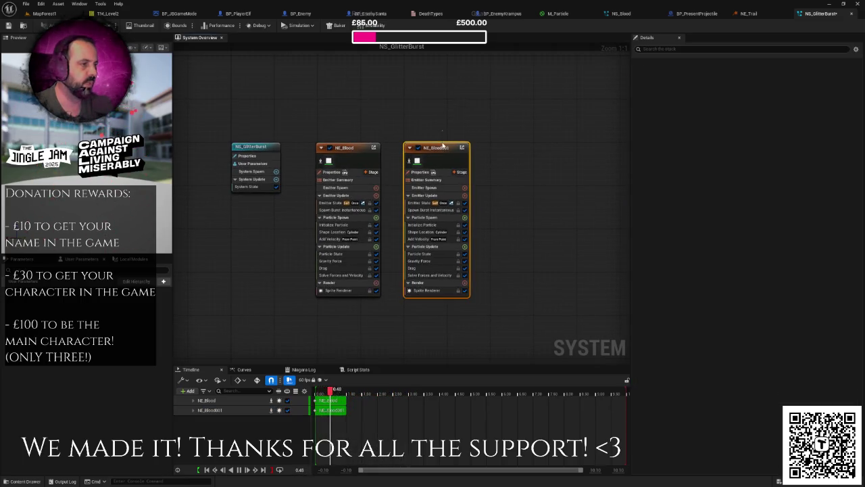
pyautogui.click(445, 153)
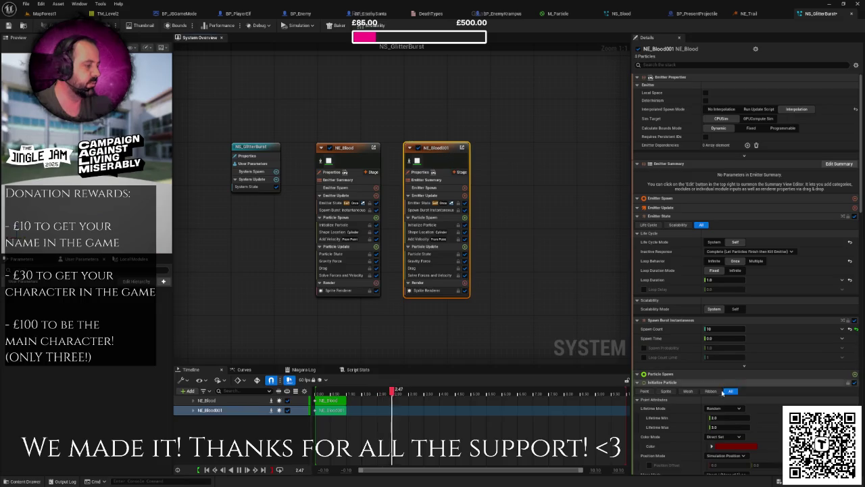
# - Set NE_Blood's Initialize Particle colour to bright red
pyautogui.click(352, 153)
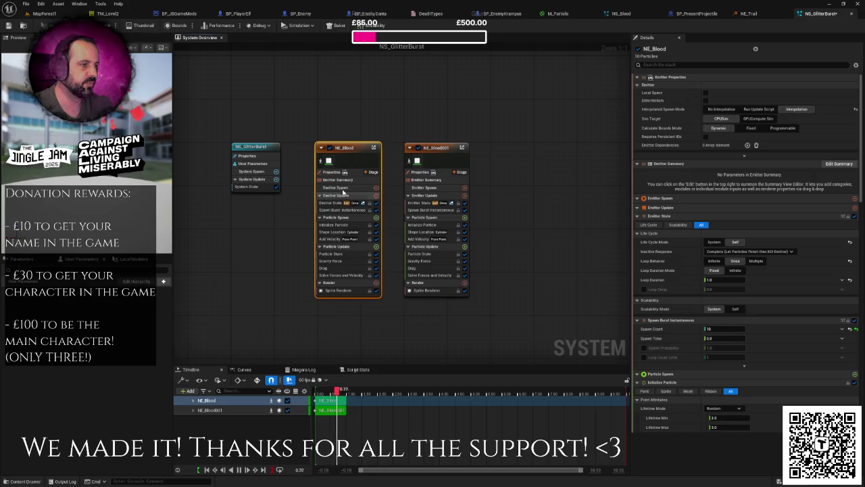
pyautogui.click(337, 210)
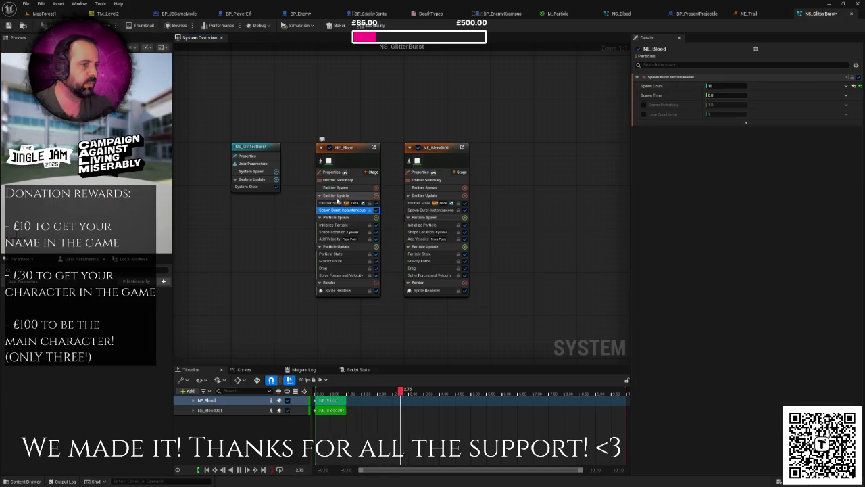
pyautogui.click(338, 180)
pyautogui.click(340, 195)
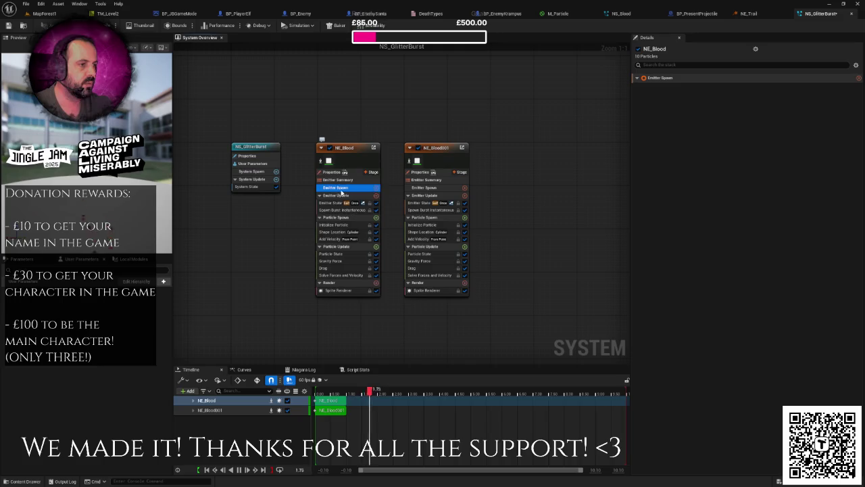
pyautogui.click(338, 290)
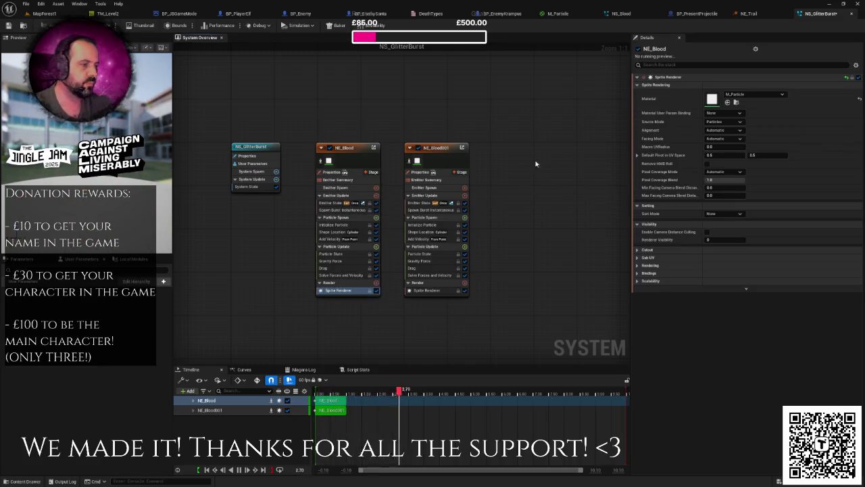
pyautogui.click(336, 225)
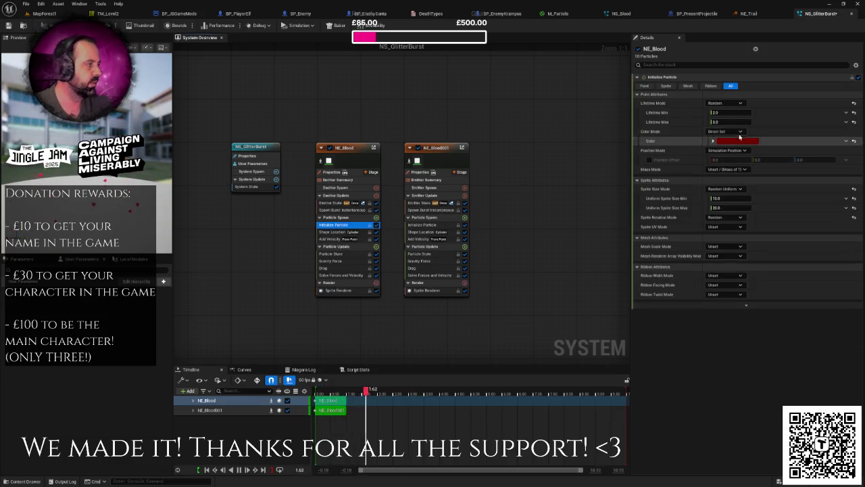
pyautogui.click(737, 141)
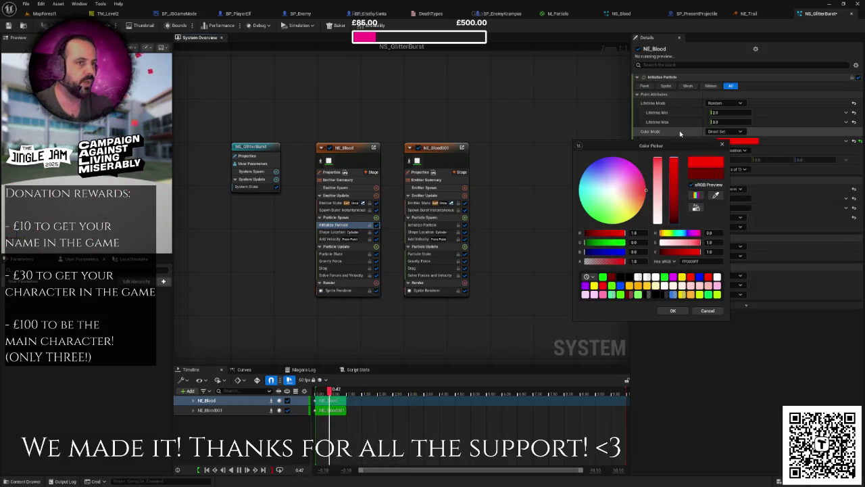
pyautogui.click(673, 311)
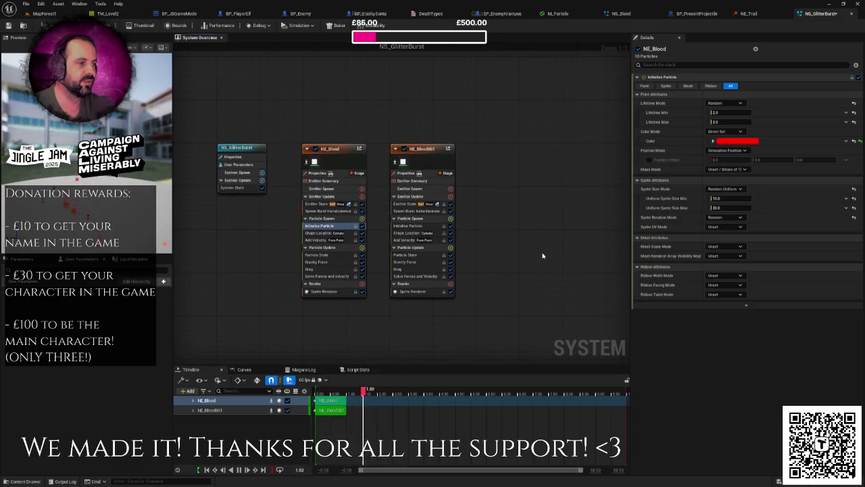
pyautogui.click(424, 154)
# - Recolour NE_Blood001's particles from red to full-intensity bright green
pyautogui.scroll(-5, 727, 304)
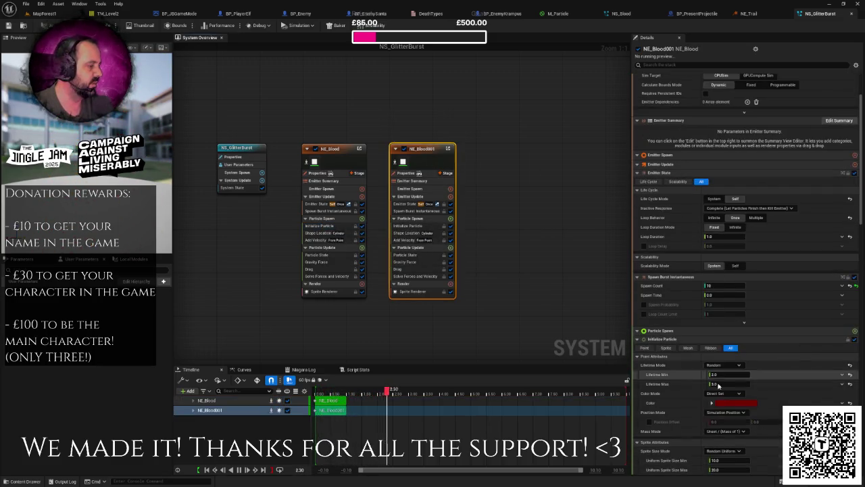
pyautogui.click(727, 403)
pyautogui.moveTo(630, 352); pyautogui.dragTo(592, 370)
pyautogui.moveTo(676, 322); pyautogui.dragTo(675, 304)
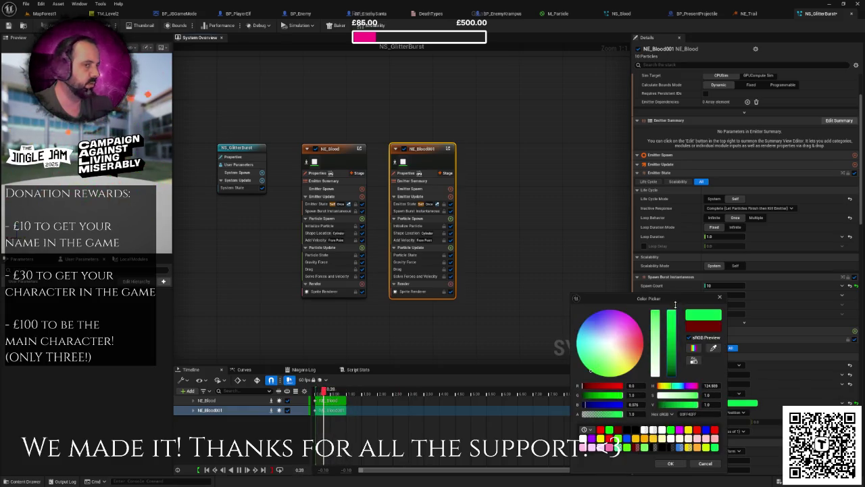
pyautogui.click(669, 464)
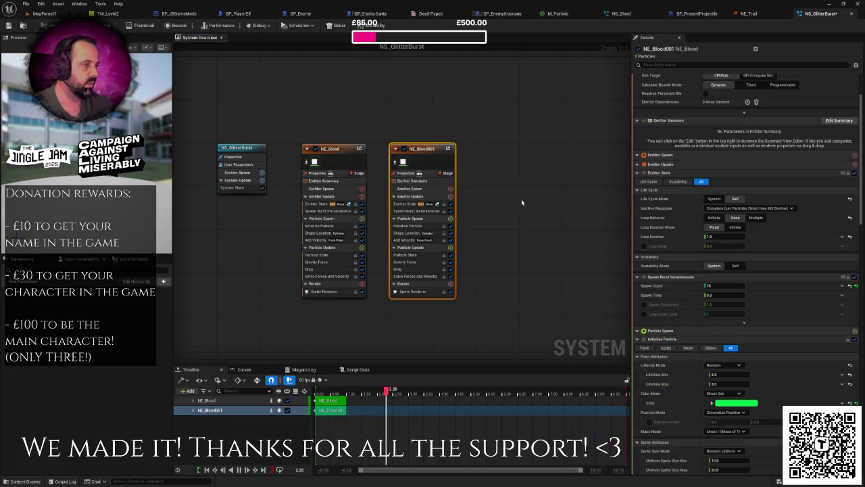
# - Paste a copy of NE_Blood001 as a third emitter in the graph
pyautogui.click(532, 169)
pyautogui.moveTo(531, 169)
pyautogui.mouseDown()
pyautogui.moveTo(468, 165)
pyautogui.moveTo(464, 152)
pyautogui.mouseUp()
pyautogui.hotkey('ctrl', 'v')
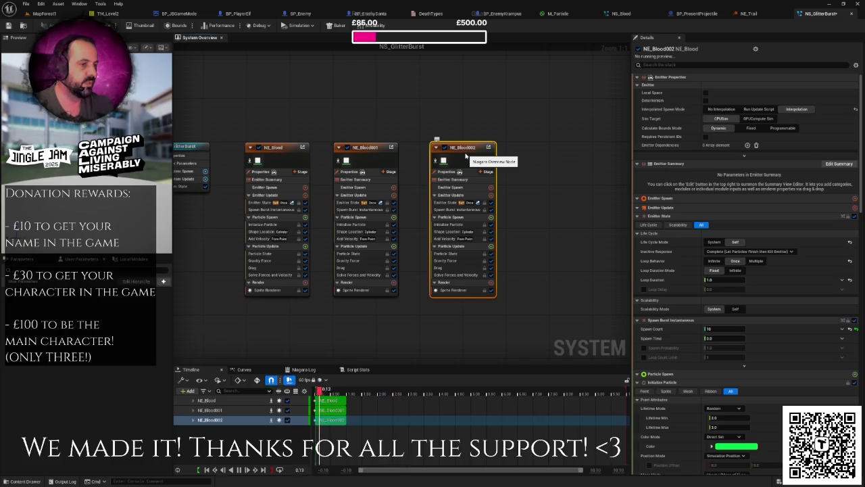
# - Change NE_Blood's spawn cylinder height from 60 to 20
pyautogui.click(267, 231)
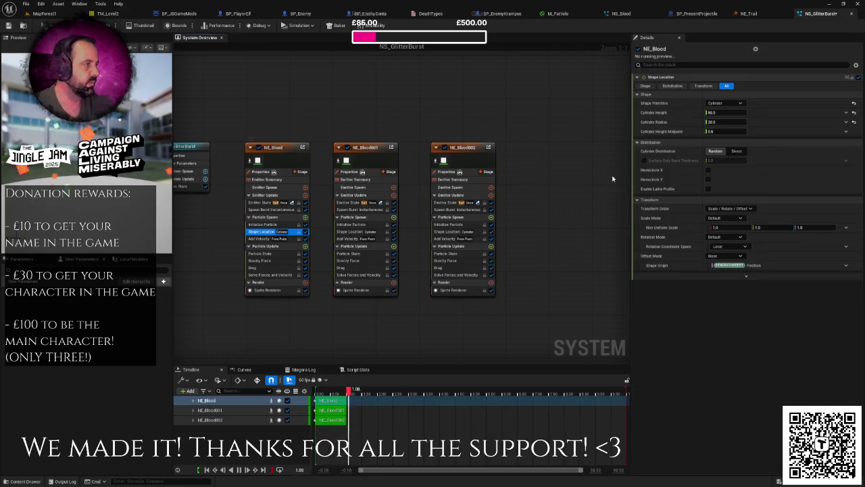
pyautogui.click(720, 112)
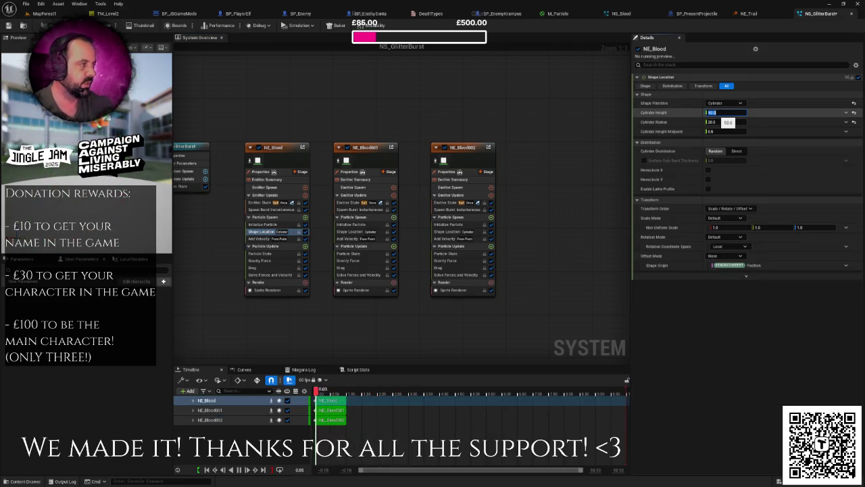
pyautogui.write('25')
pyautogui.press('Return')
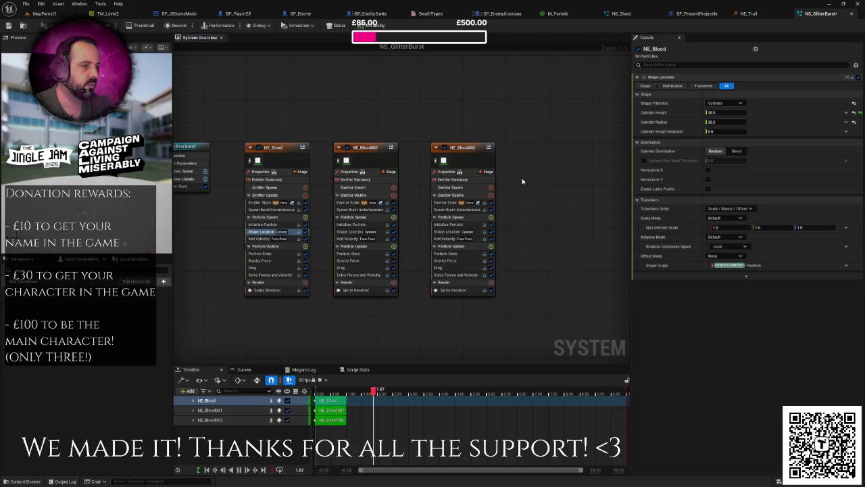
# - Set NE_Blood002's particle colour to blue in Initialize Particle
pyautogui.click(468, 157)
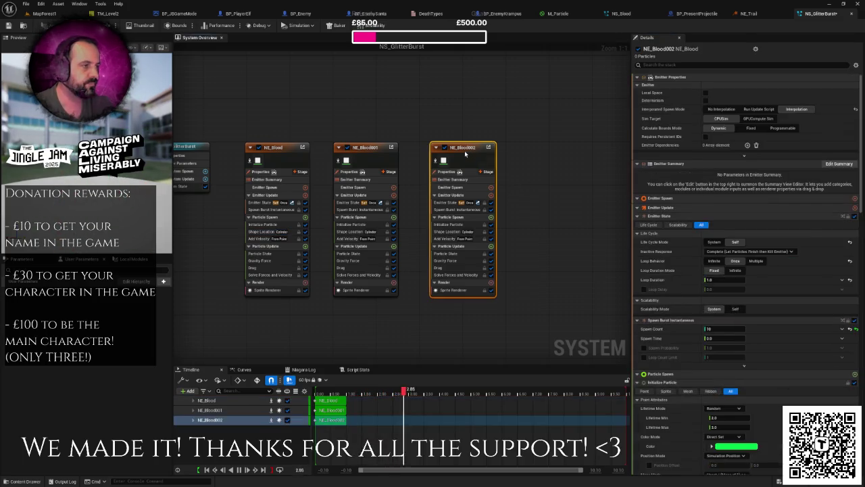
pyautogui.click(725, 447)
pyautogui.click(588, 316)
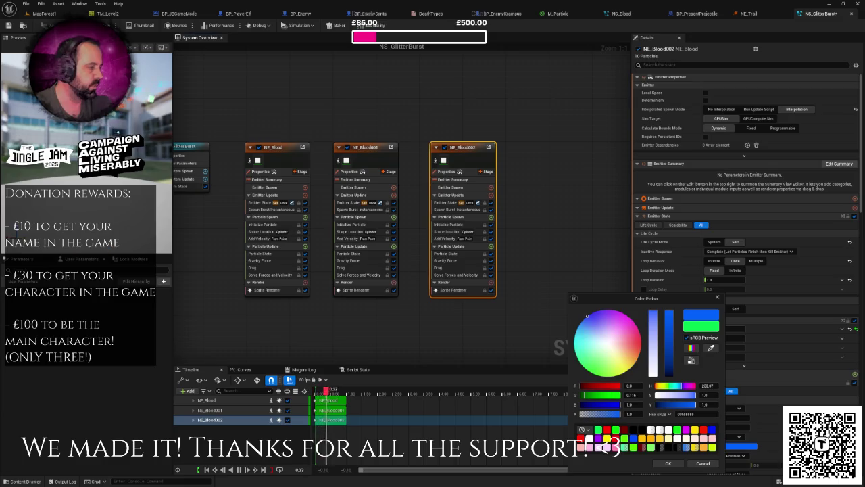
pyautogui.click(668, 463)
# - Duplicate NE_Blood002 into a new NE_Blood003 emitter lined up with the others
pyautogui.moveTo(467, 157); pyautogui.dragTo(397, 156)
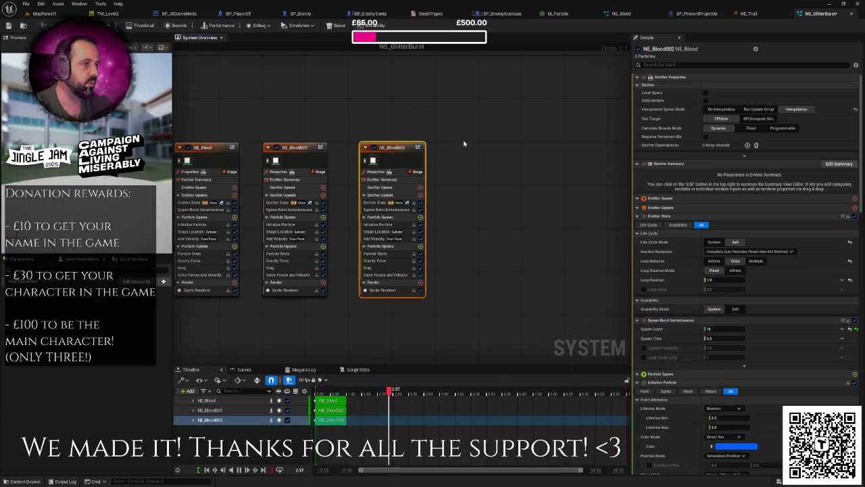
pyautogui.hotkey('ctrl', 'd')
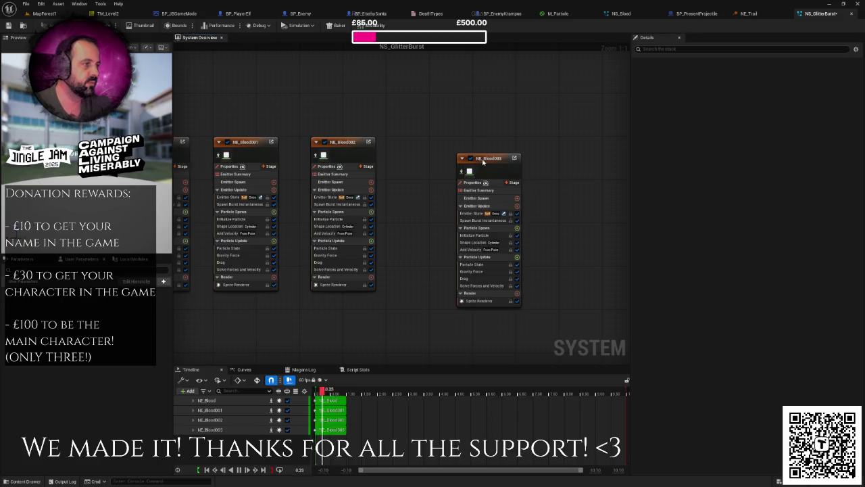
pyautogui.moveTo(429, 146); pyautogui.dragTo(418, 146)
# - Make NE_Blood003's particles yellow
pyautogui.doubleClick(433, 142)
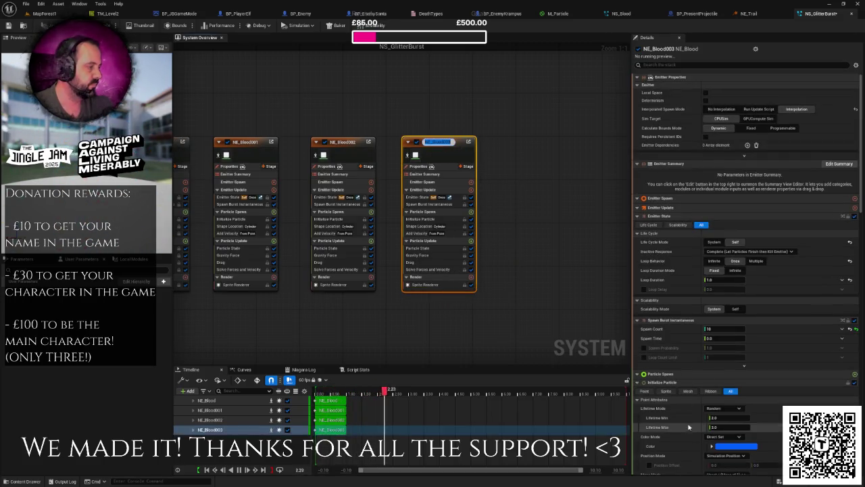
pyautogui.click(731, 447)
pyautogui.click(632, 369)
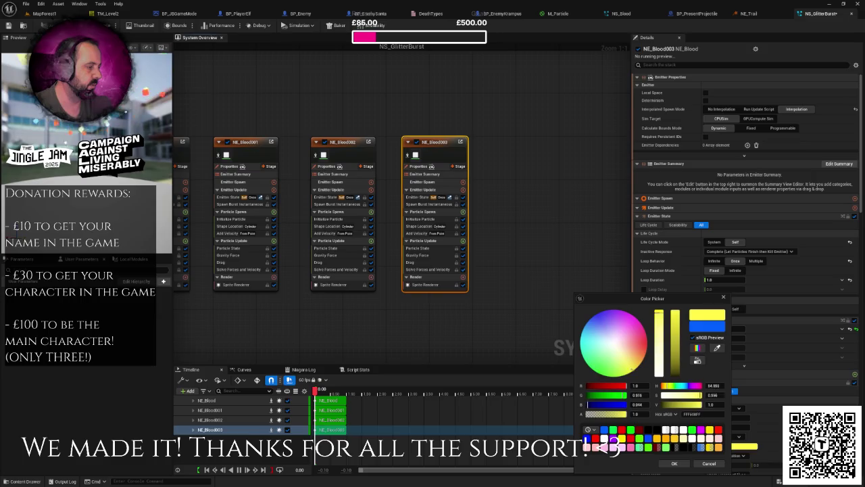
pyautogui.click(670, 463)
# - Duplicate NE_Blood003 into NE_Blood004, align it, and give it magenta particles
pyautogui.hotkey('ctrl', 'd')
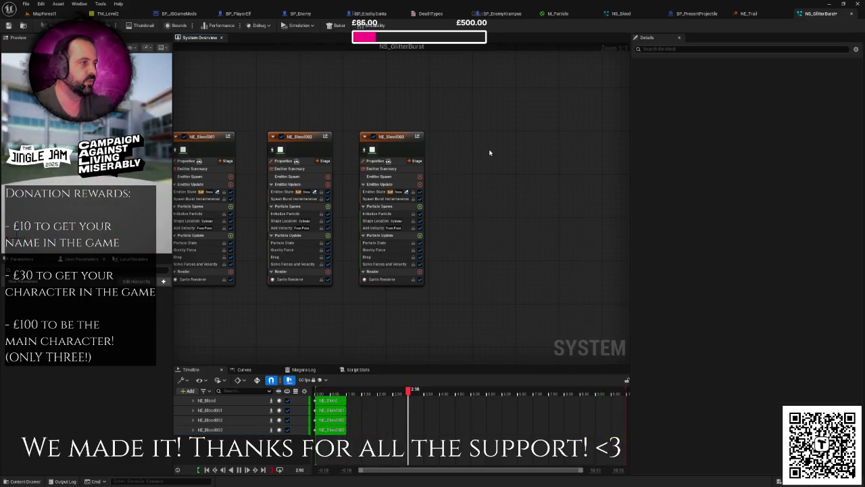
pyautogui.moveTo(492, 156); pyautogui.dragTo(469, 134)
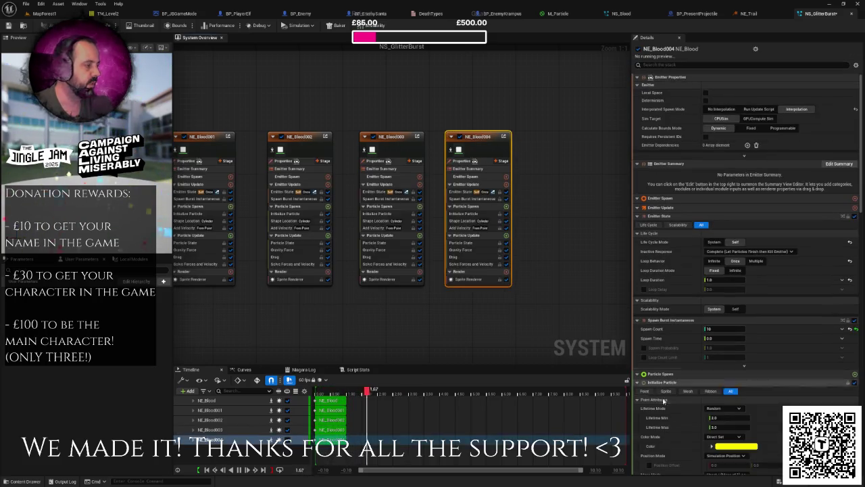
pyautogui.click(742, 447)
pyautogui.click(630, 318)
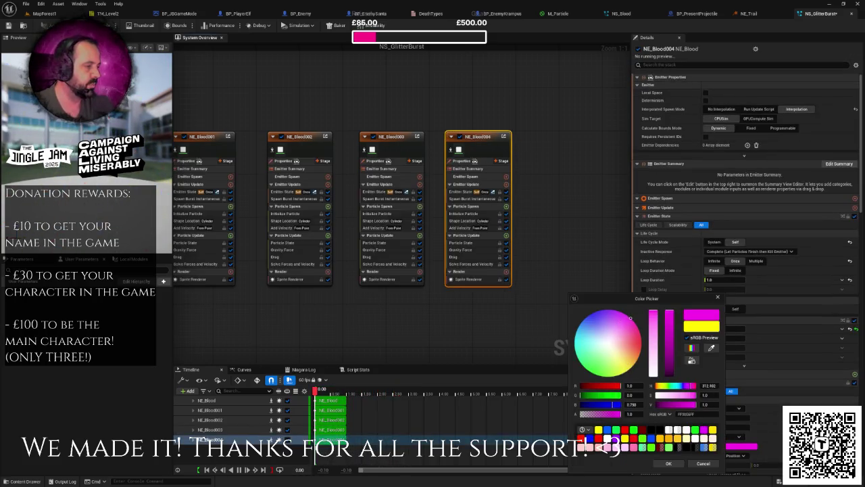
pyautogui.click(668, 463)
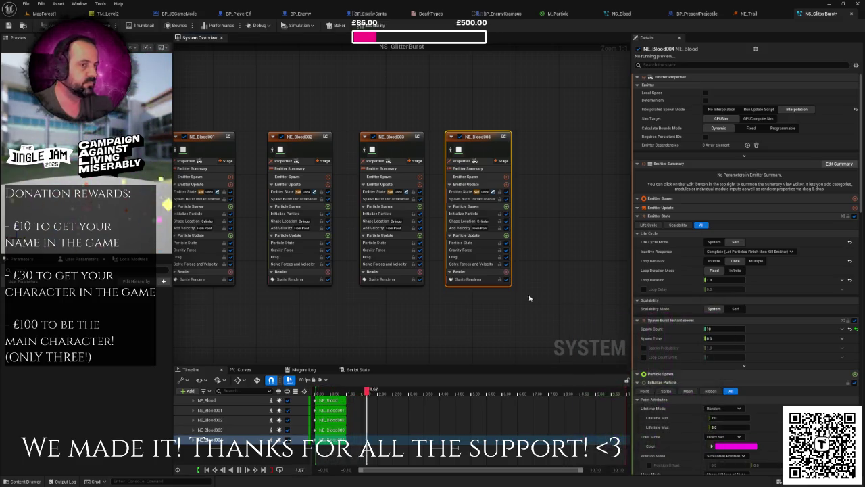
# - Pan the graph to the NS_GlitterBurst system node and select the NE_Blood emitter
pyautogui.click(524, 286)
pyautogui.scroll(-2, 453, 273)
pyautogui.moveTo(453, 273); pyautogui.dragTo(514, 257)
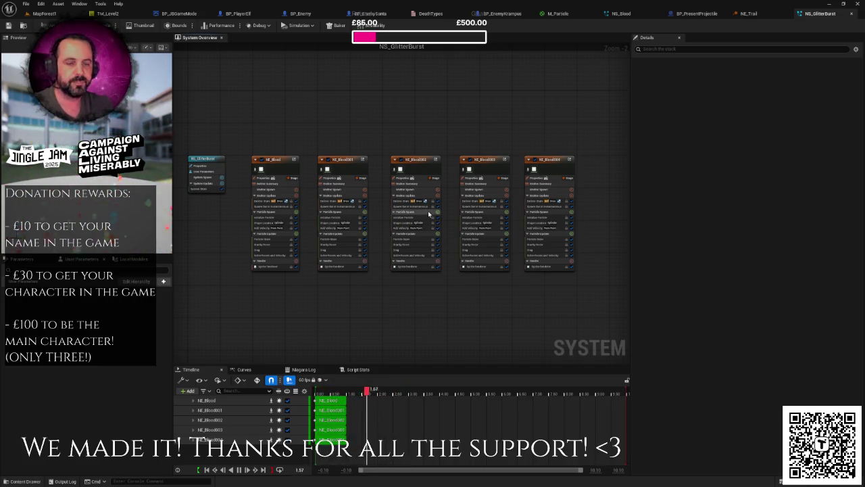
pyautogui.click(275, 169)
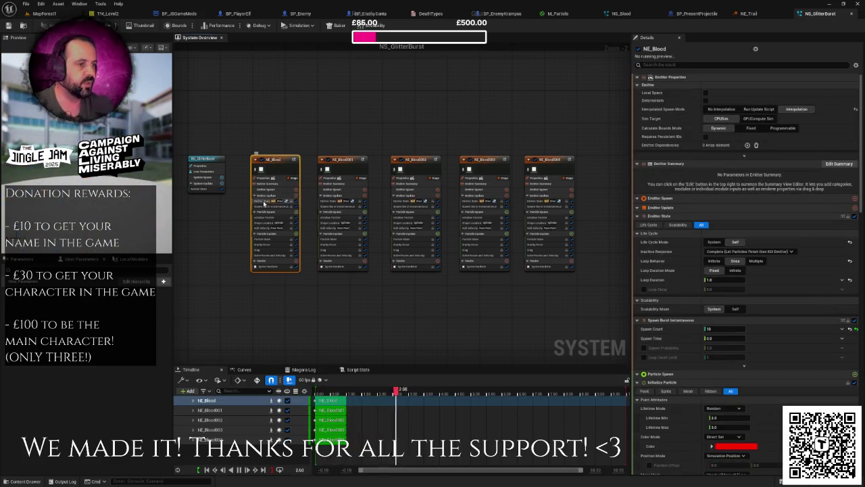
# - Review the Spawn Burst Instantaneous settings of each emitter, NE_Blood through NE_Blood004
pyautogui.click(267, 201)
pyautogui.click(265, 206)
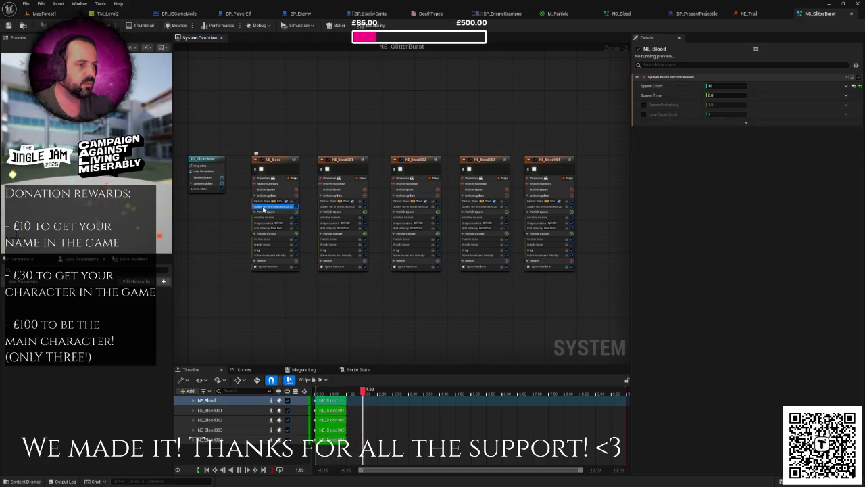
pyautogui.click(717, 86)
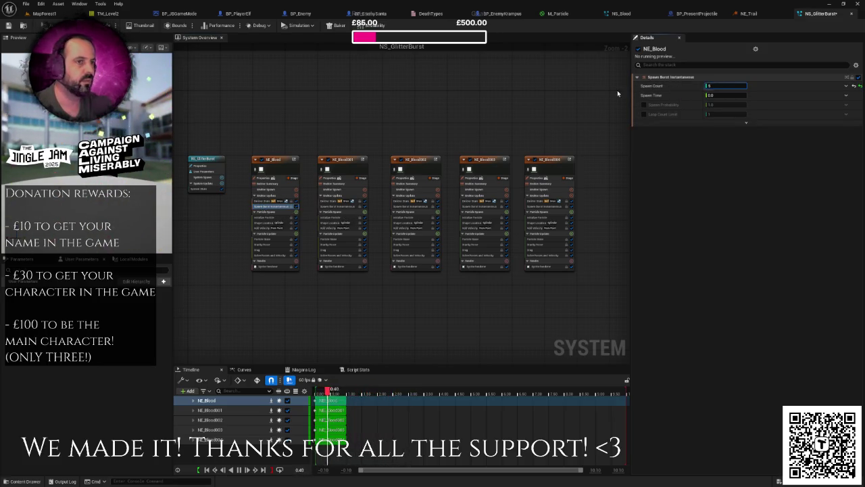
pyautogui.click(341, 162)
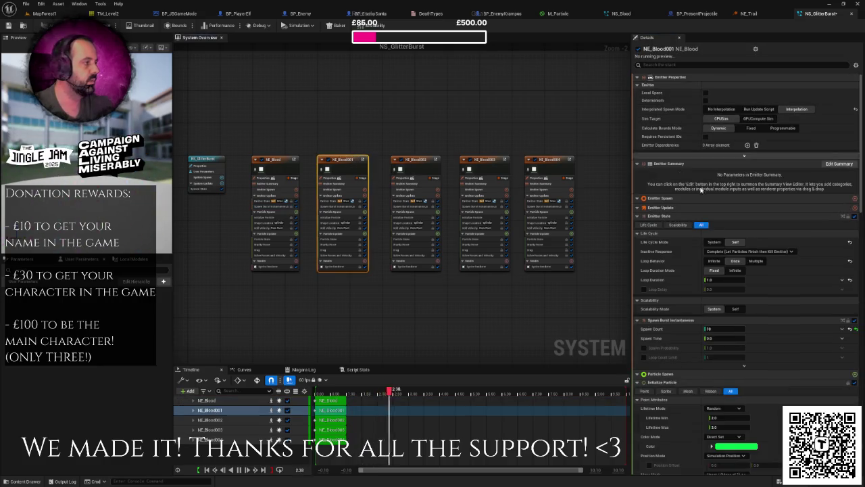
pyautogui.click(338, 201)
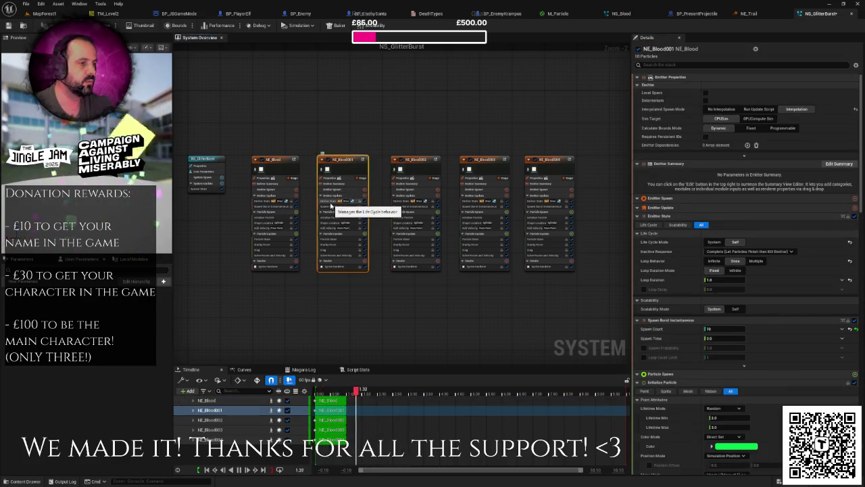
pyautogui.click(333, 206)
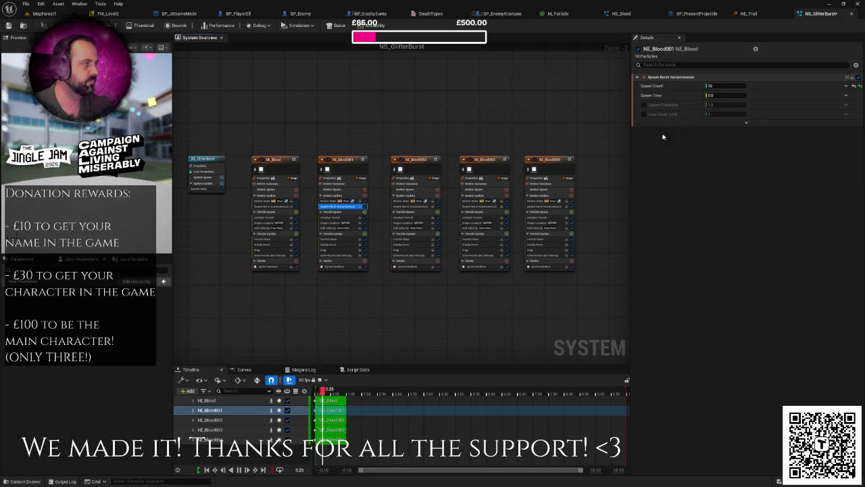
pyautogui.click(413, 207)
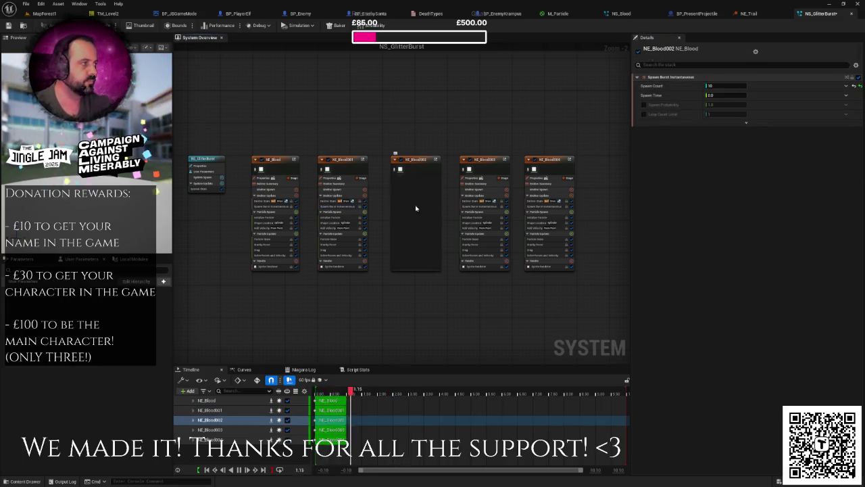
pyautogui.moveTo(413, 207); pyautogui.dragTo(478, 211)
pyautogui.click(478, 208)
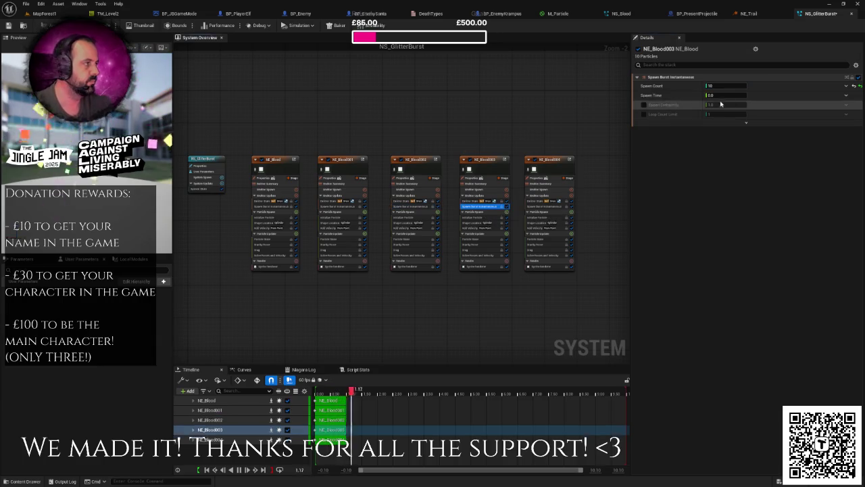
pyautogui.click(548, 206)
# - Set NE_Blood004's burst Spawn Count to 5, then bring up BP_PresentProjectile
pyautogui.click(727, 86)
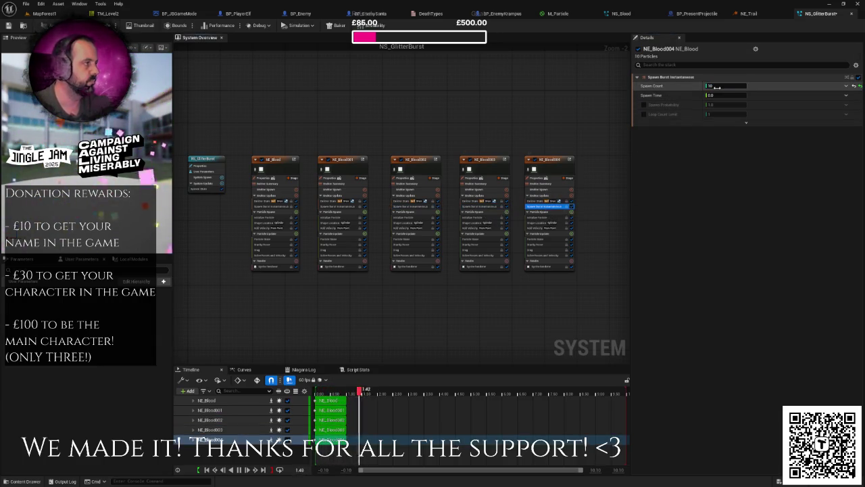
pyautogui.write('5')
pyautogui.moveTo(447, 115); pyautogui.dragTo(419, 133)
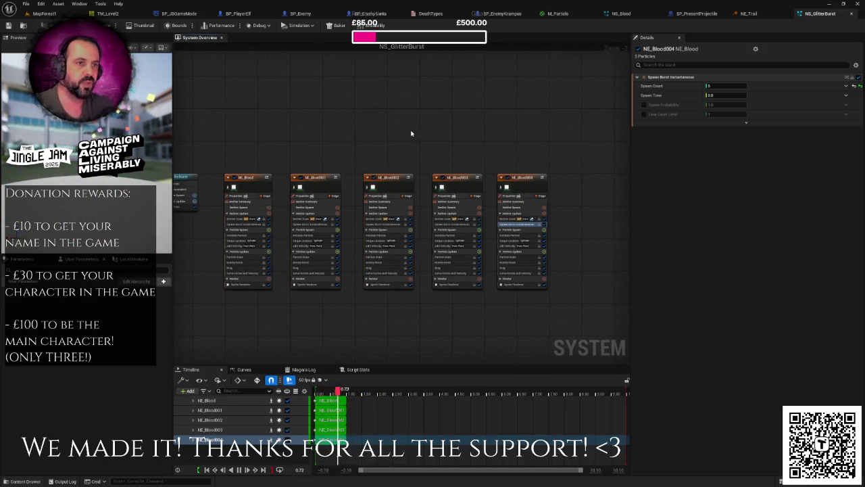
pyautogui.scroll(-2, 386, 131)
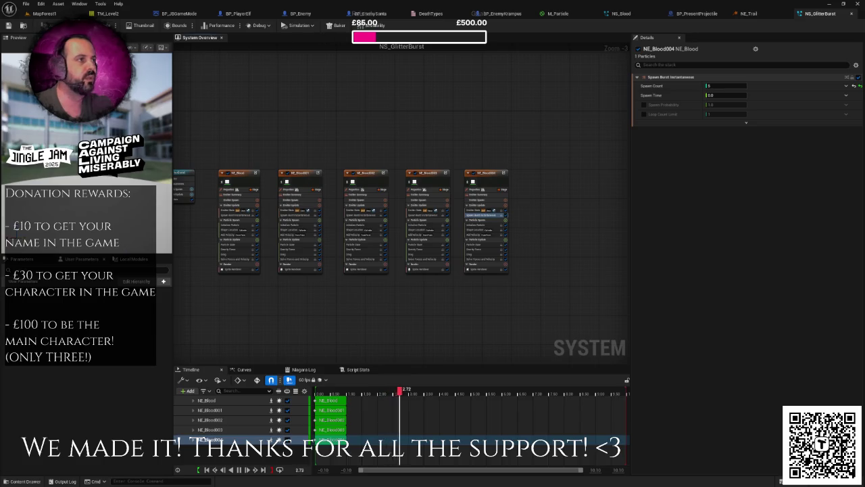
pyautogui.click(697, 14)
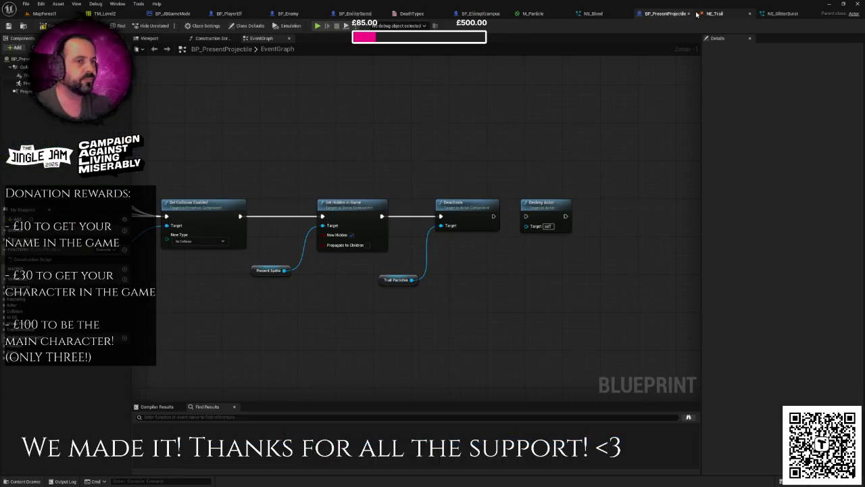
# - Duplicate the TrailParticles component as a new BurstParticles component
pyautogui.scroll(-3, 415, 108)
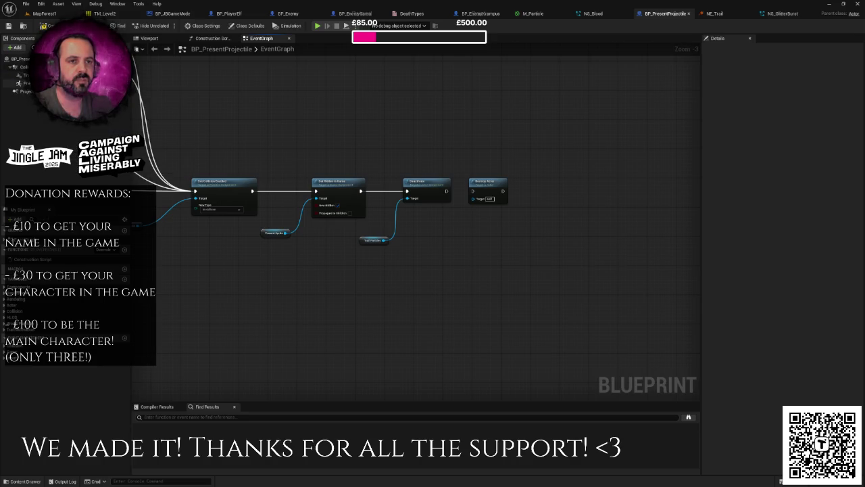
pyautogui.rightClick(27, 75)
pyautogui.click(71, 138)
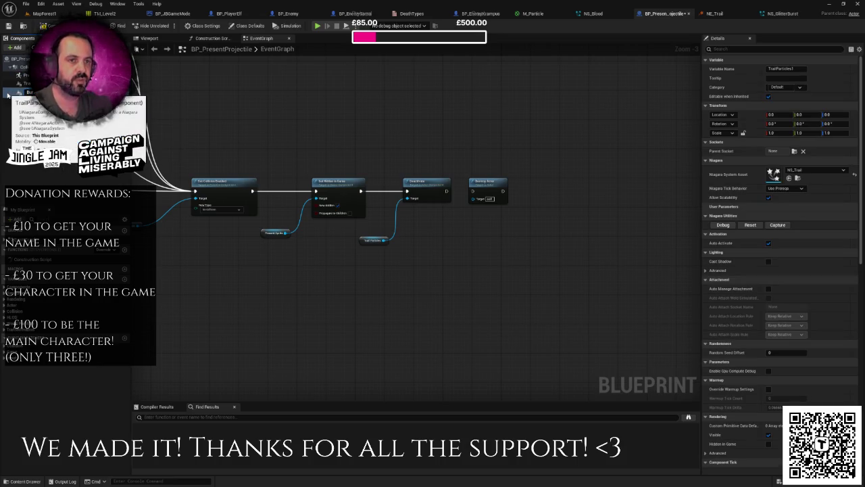
pyautogui.press('Return')
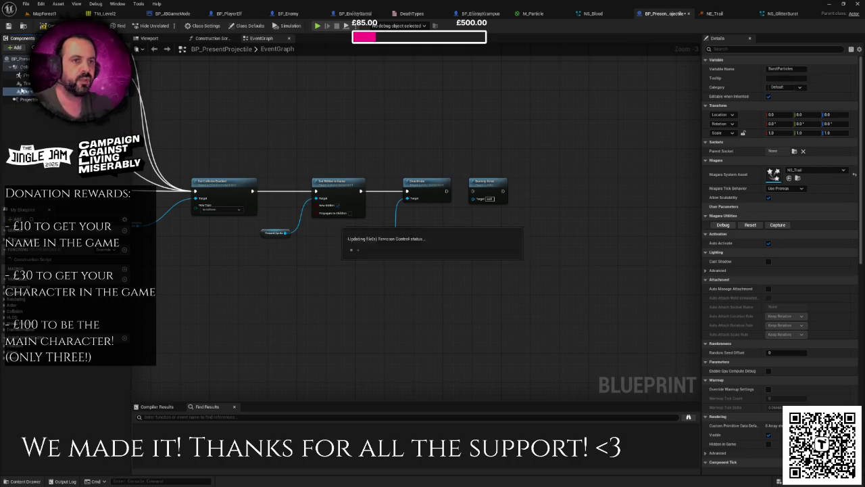
# - Turn off auto-activate on the TrailParticles component
pyautogui.press('Up')
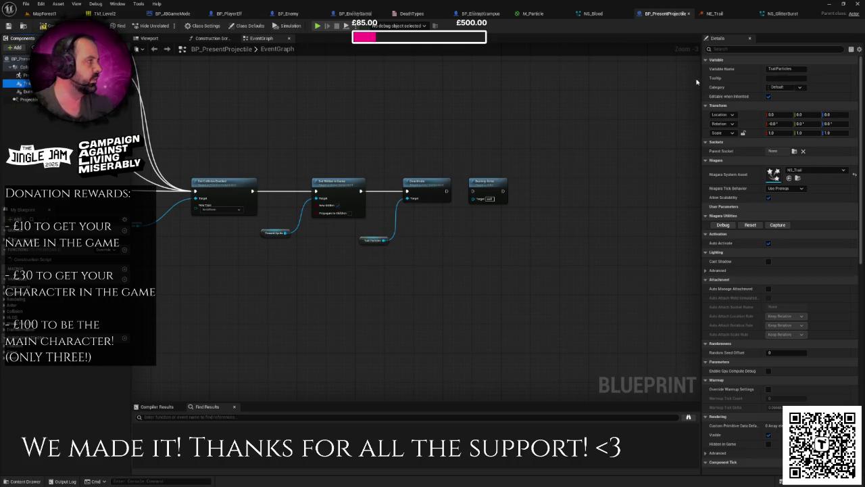
pyautogui.write('au')
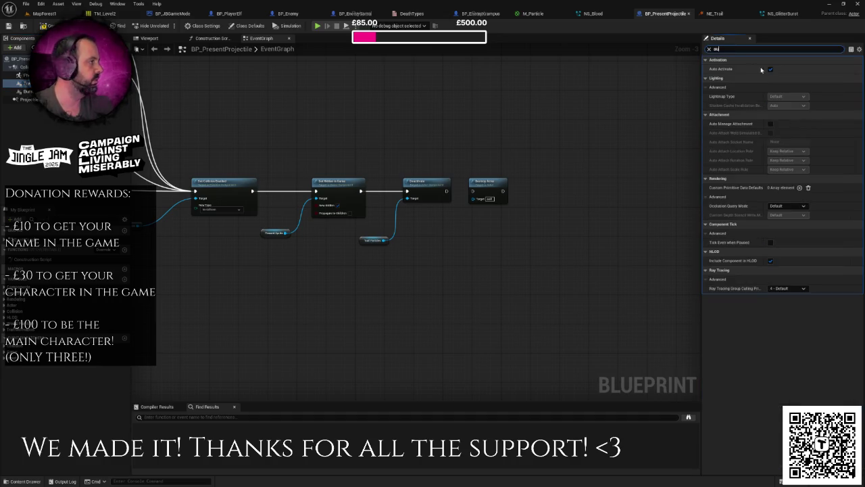
pyautogui.click(770, 69)
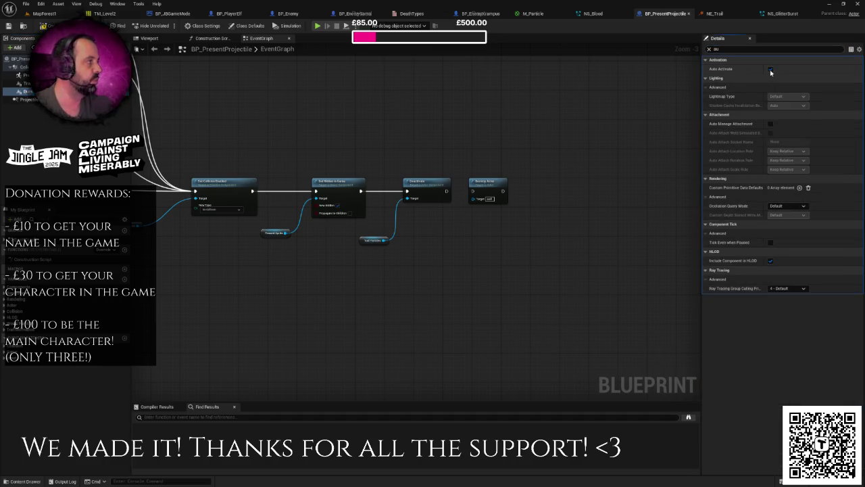
# - Copy and paste the Trail Particles node in the event graph
pyautogui.moveTo(509, 185)
pyautogui.mouseDown()
pyautogui.moveTo(450, 185)
pyautogui.moveTo(513, 184)
pyautogui.mouseUp()
pyautogui.click(314, 239)
pyautogui.hotkey('ctrl', 'c')
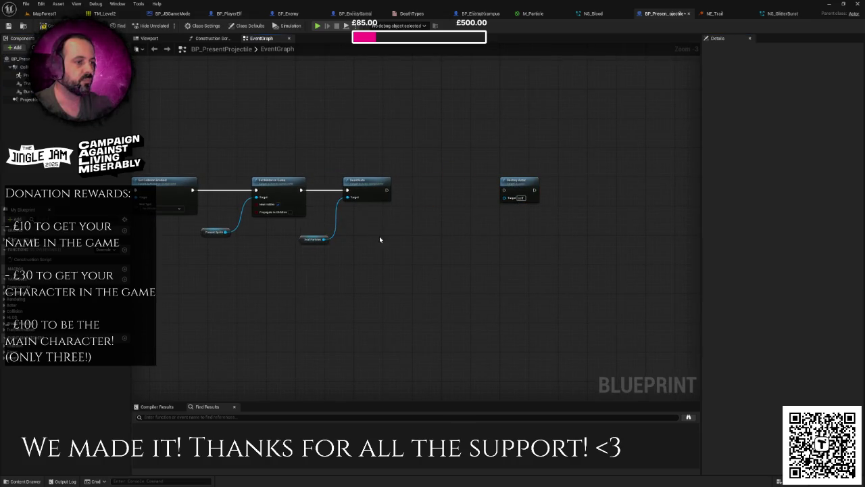
pyautogui.hotkey('ctrl', 'v')
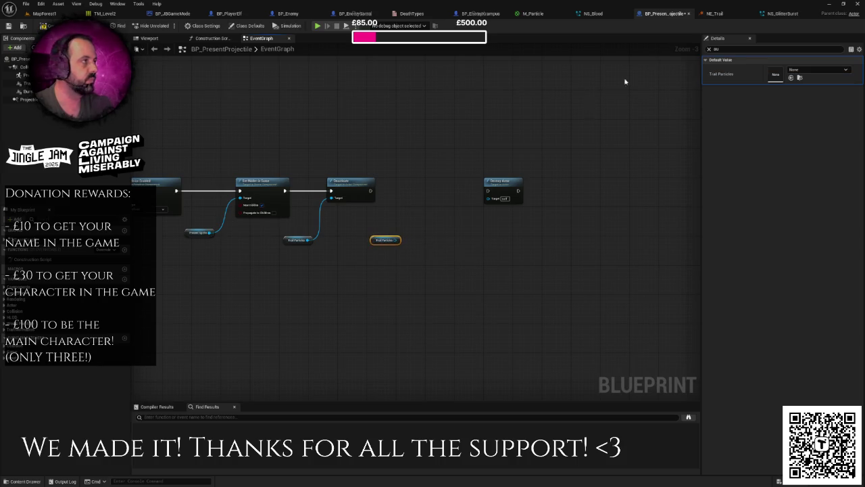
# - Bring up NS_GlitterBurst and inspect the last burst emitter's Emitter State
pyautogui.click(728, 13)
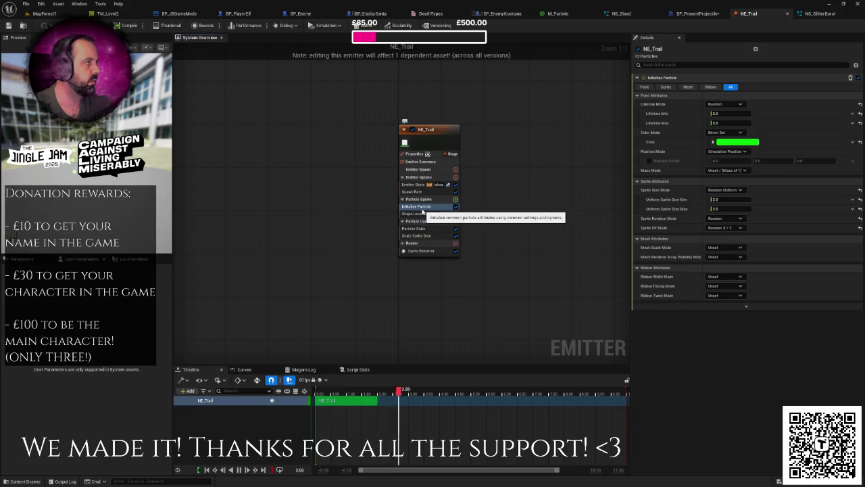
pyautogui.click(820, 14)
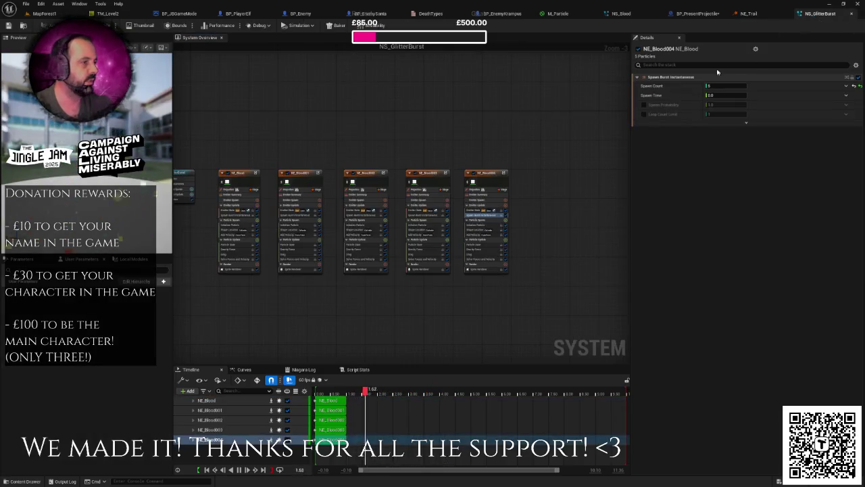
pyautogui.click(477, 210)
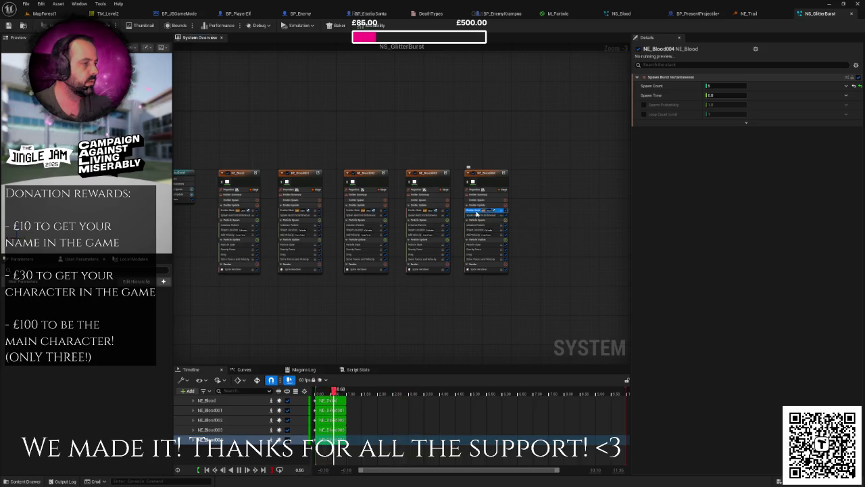
# - Add an Activate node on Trail Particles that runs right after Deactivate
pyautogui.click(478, 224)
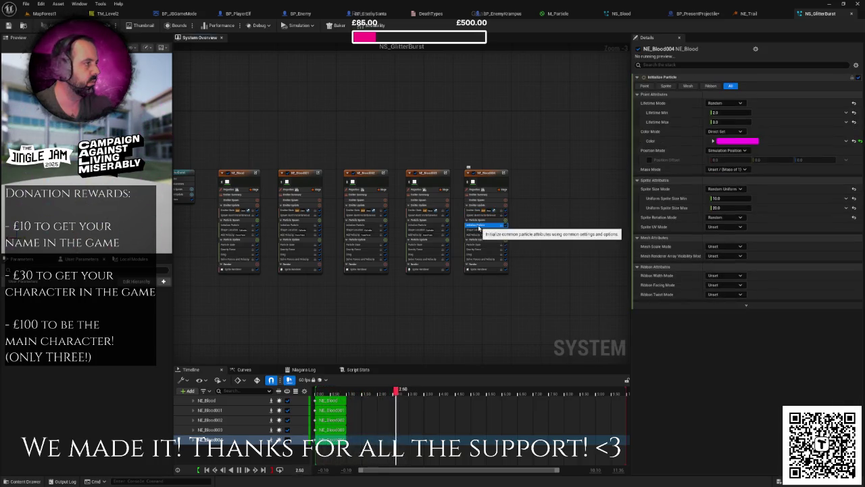
pyautogui.click(698, 13)
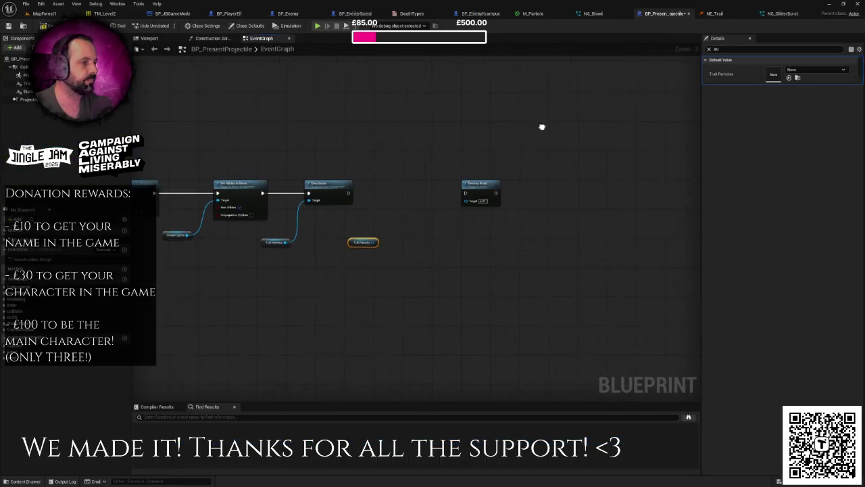
pyautogui.moveTo(368, 243); pyautogui.dragTo(391, 203)
pyautogui.write('activate')
pyautogui.press('Return')
pyautogui.scroll(3, 390, 202)
pyautogui.moveTo(315, 190)
pyautogui.mouseDown()
pyautogui.moveTo(394, 216)
pyautogui.moveTo(401, 185)
pyautogui.mouseUp()
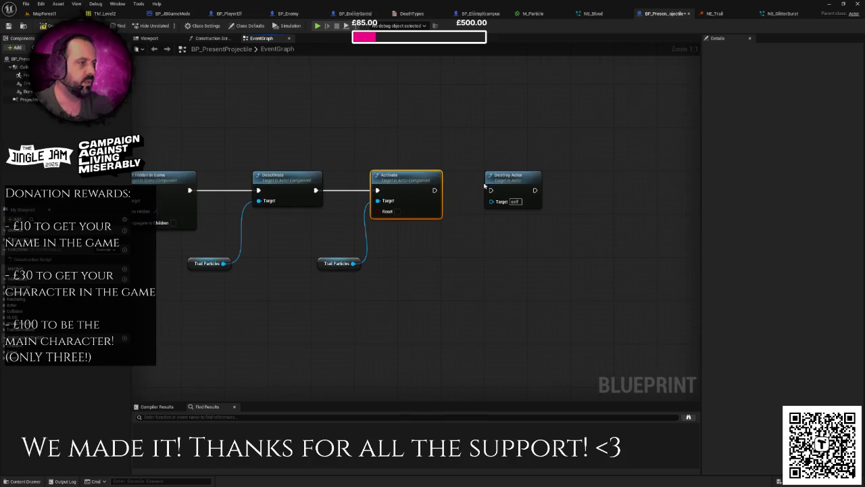
pyautogui.moveTo(505, 180); pyautogui.dragTo(574, 179)
# - Insert a 3.0-second Delay between Activate and Destroy Actor
pyautogui.moveTo(487, 192); pyautogui.dragTo(487, 191)
pyautogui.write('delay')
pyautogui.press('Return')
pyautogui.moveTo(515, 217); pyautogui.dragTo(498, 206)
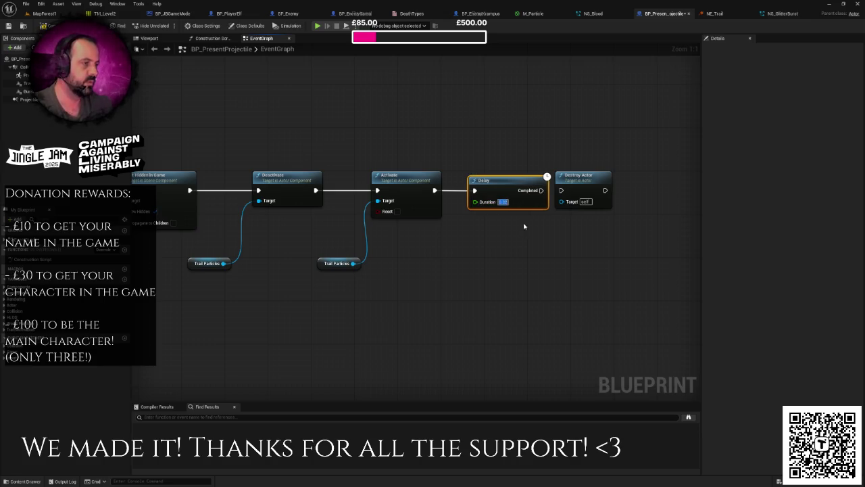
pyautogui.click(586, 171)
pyautogui.moveTo(581, 168); pyautogui.dragTo(539, 173)
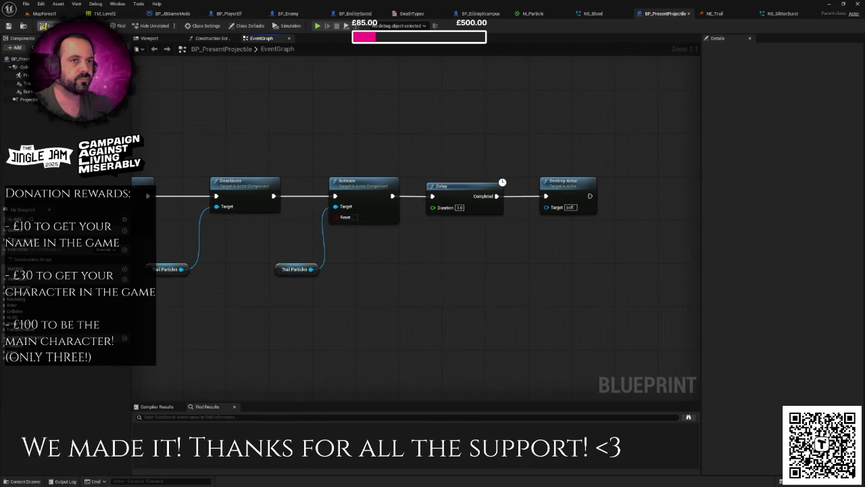
pyautogui.scroll(-4, 345, 165)
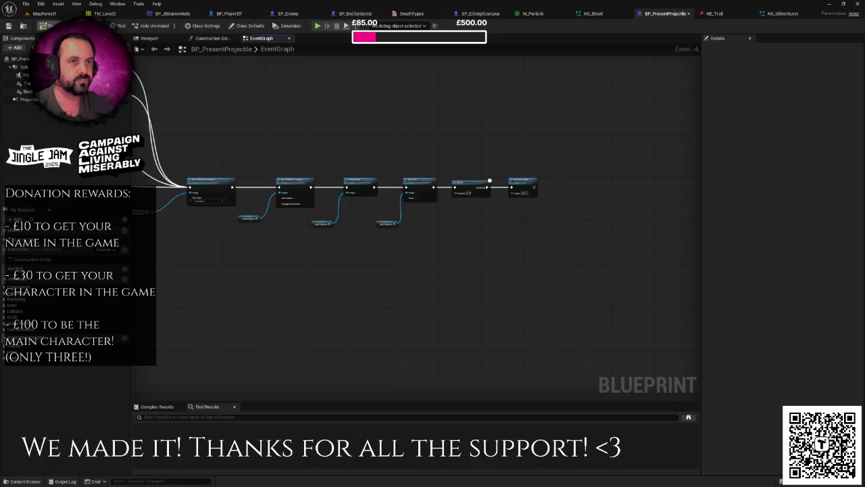
pyautogui.click(44, 14)
pyautogui.click(167, 25)
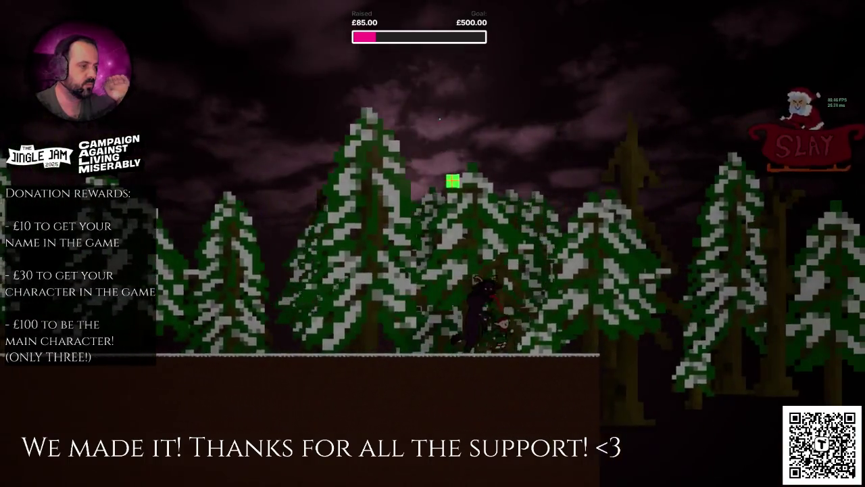
pyautogui.press('Escape')
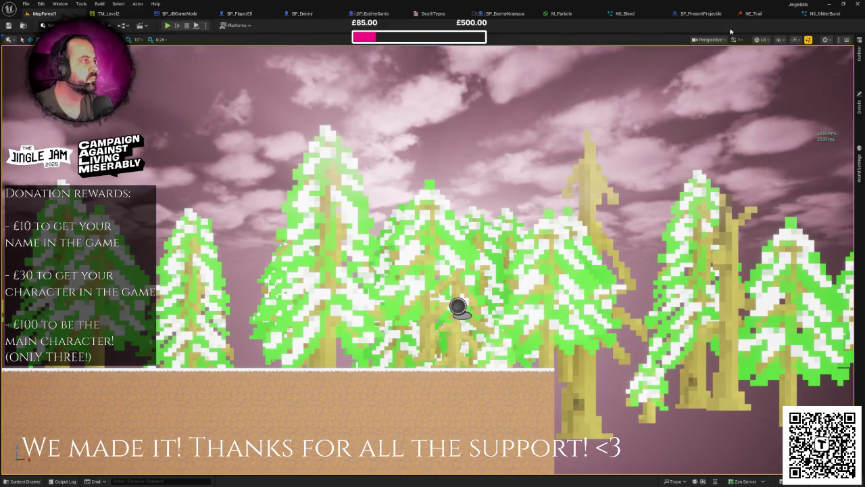
# - Glance at the M_Particle material, then view the present projectile in the blueprint Viewport
pyautogui.click(569, 14)
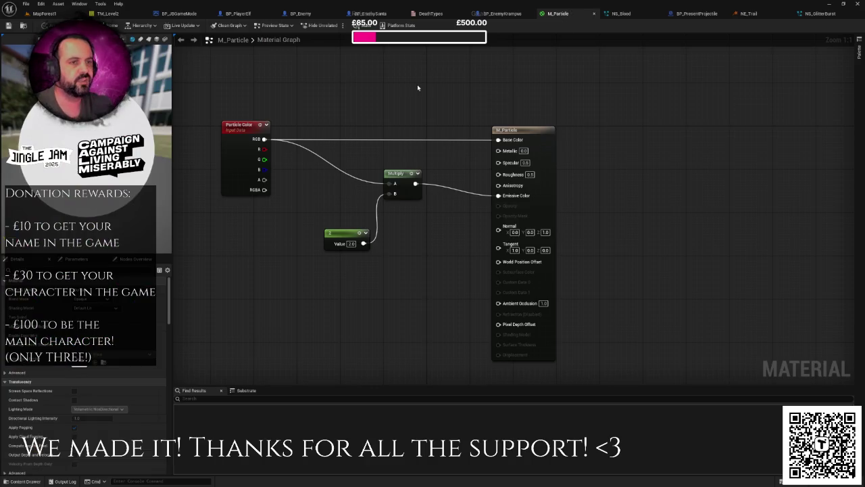
pyautogui.moveTo(487, 80); pyautogui.dragTo(498, 69)
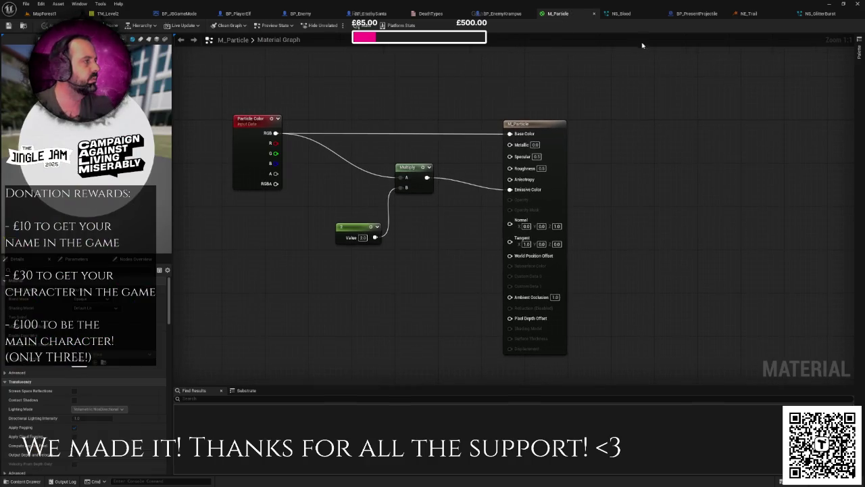
pyautogui.click(697, 13)
pyautogui.click(154, 39)
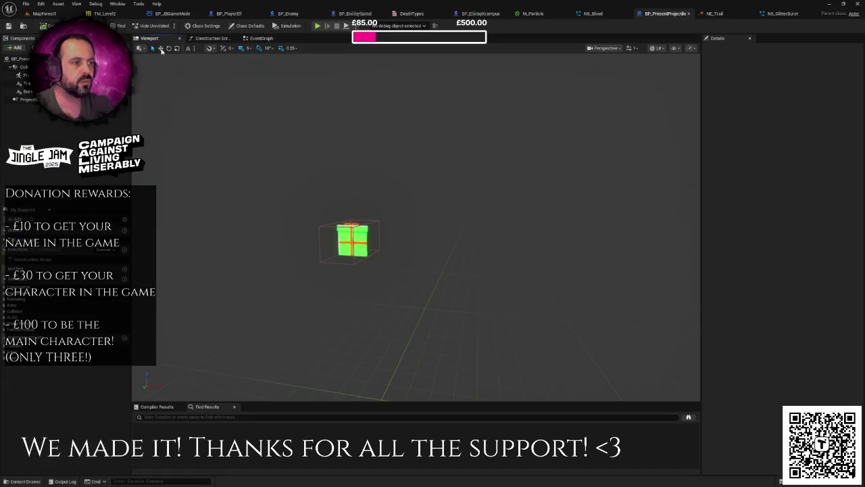
pyautogui.moveTo(405, 236)
pyautogui.mouseDown()
pyautogui.moveTo(368, 228)
pyautogui.moveTo(419, 223)
pyautogui.moveTo(405, 220)
pyautogui.mouseUp()
pyautogui.scroll(3, 416, 223)
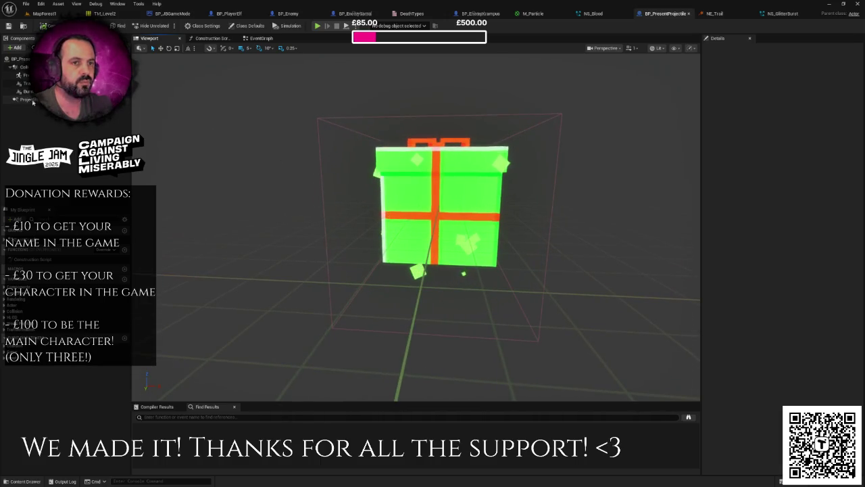
# - Set the Burst component's Niagara System Asset to NS_GlitterBurst and save BP_PresentProjectile
pyautogui.click(29, 100)
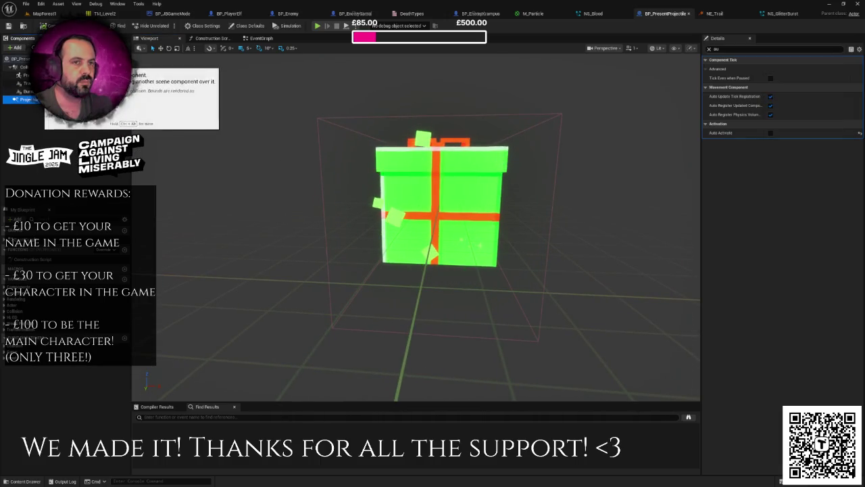
pyautogui.click(27, 91)
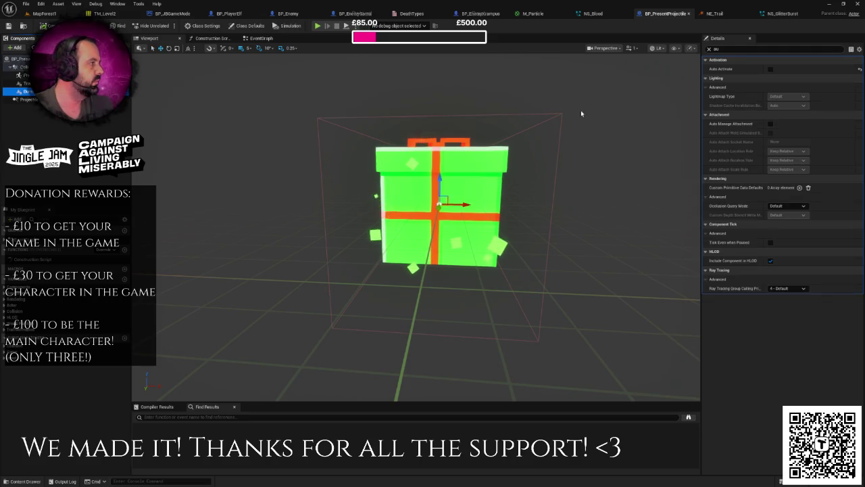
pyautogui.press('BackSpace')
pyautogui.press('BackSpace')
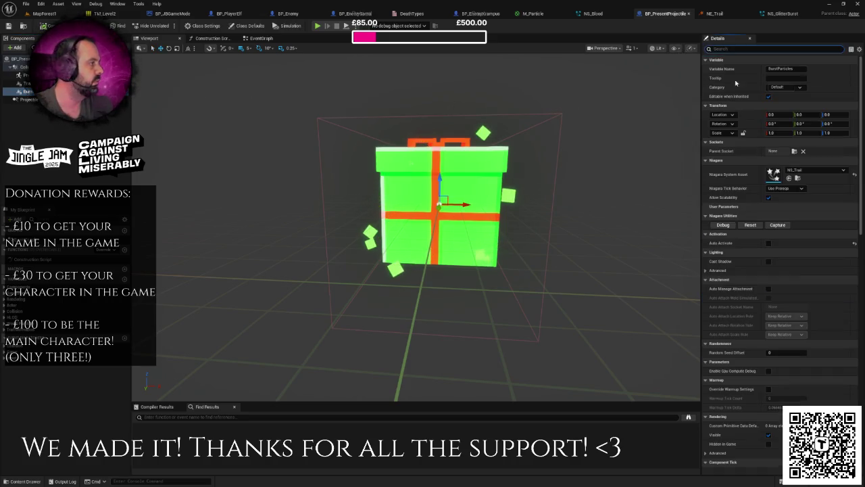
pyautogui.click(814, 169)
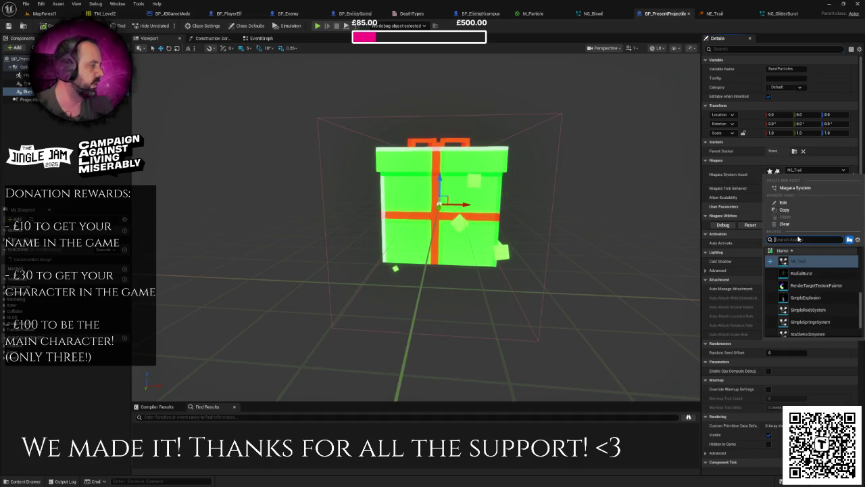
pyautogui.write('bur')
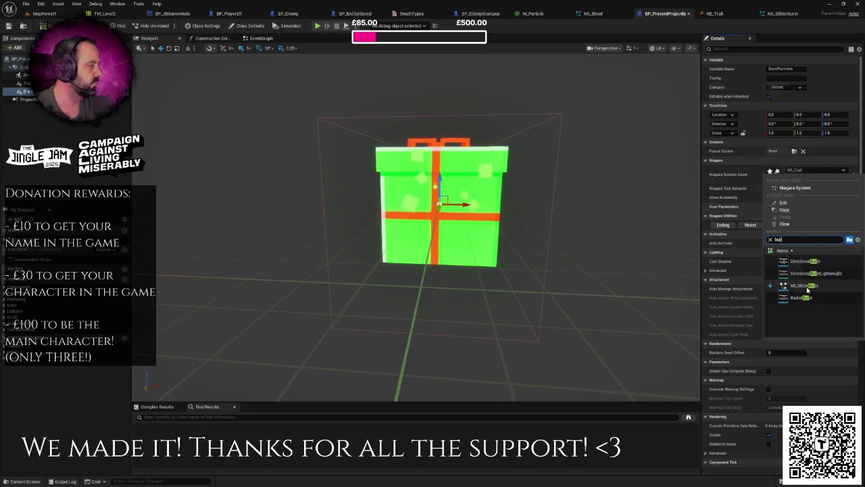
pyautogui.click(804, 286)
pyautogui.scroll(-5, 613, 247)
pyautogui.hotkey('ctrl', 's')
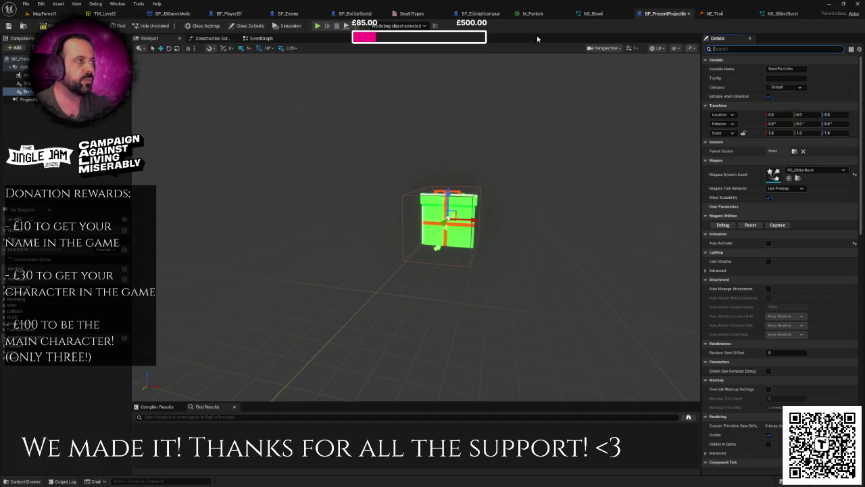
pyautogui.click(593, 15)
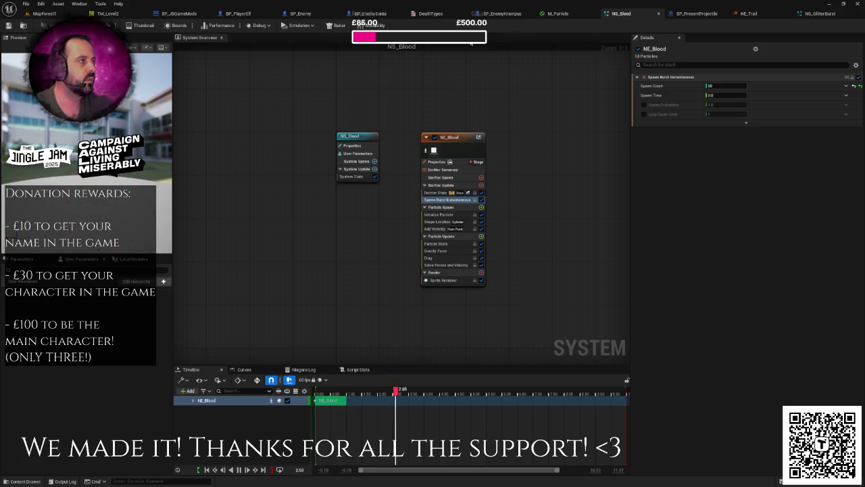
# - Open the NE_Trail emitter from the Effect assets and review its Initialize Particle settings
pyautogui.click(74, 12)
pyautogui.hotkey('ctrl', 'space')
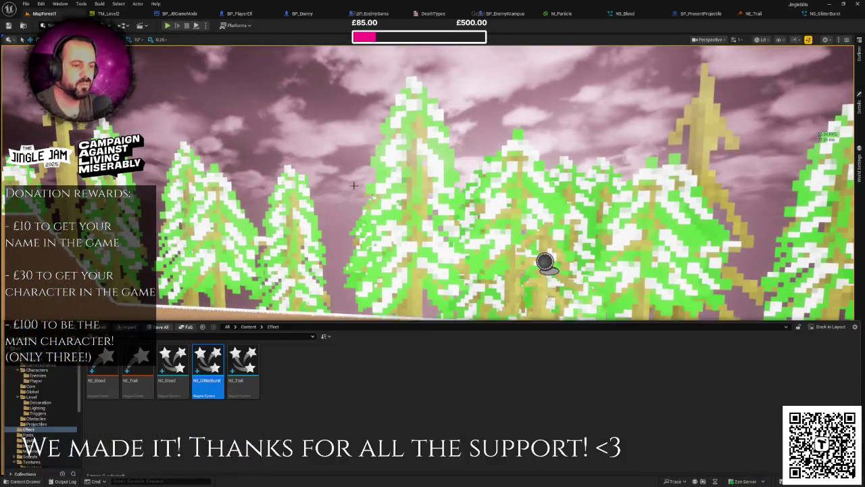
pyautogui.doubleClick(142, 354)
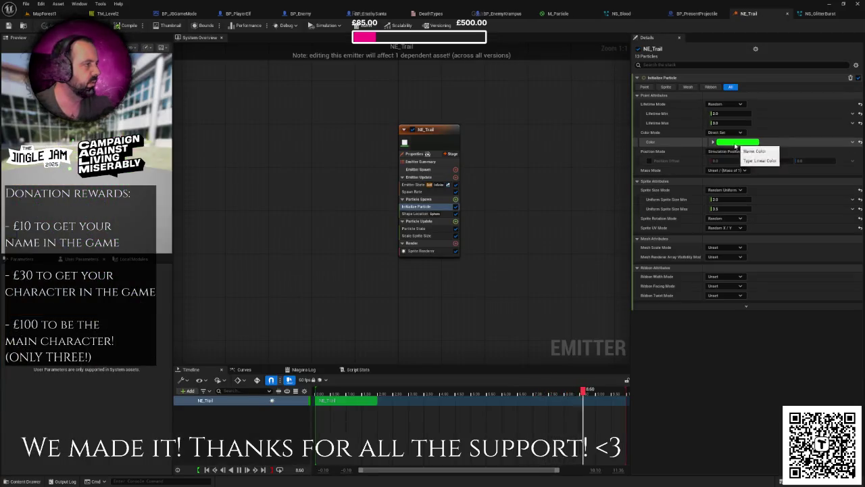
pyautogui.click(413, 192)
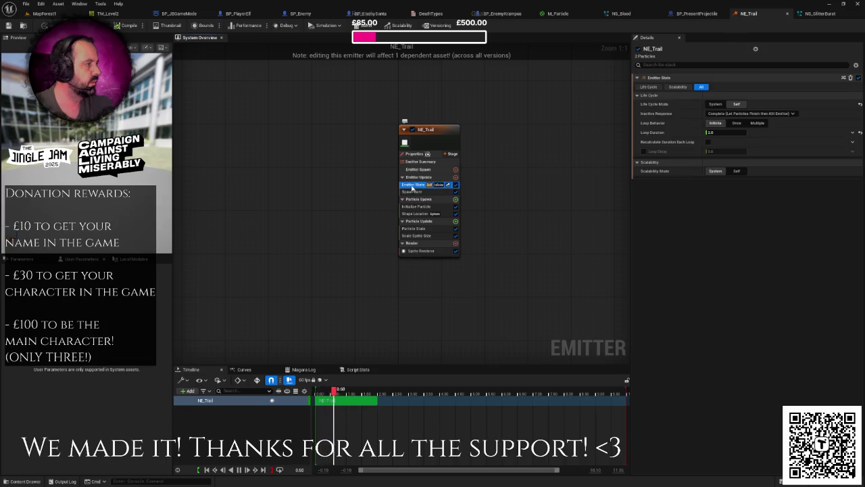
pyautogui.click(419, 207)
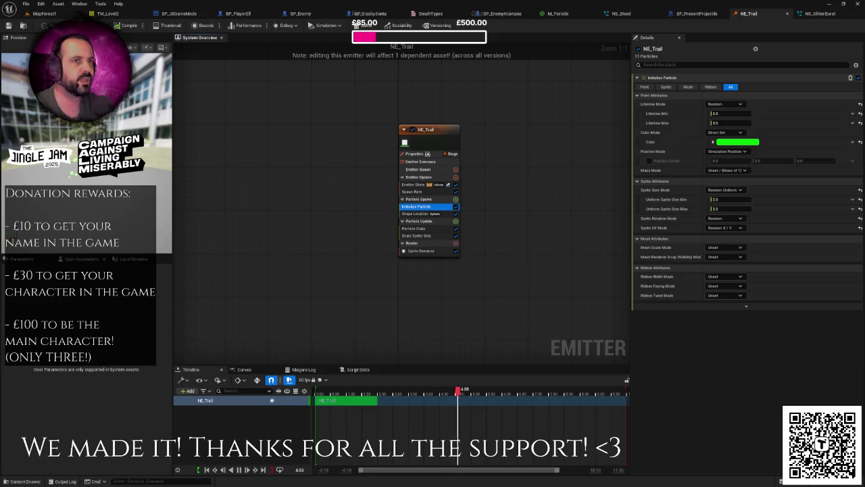
# - Compare NE_Blood's particle colour and size in NS_Blood against the other open assets
pyautogui.click(621, 13)
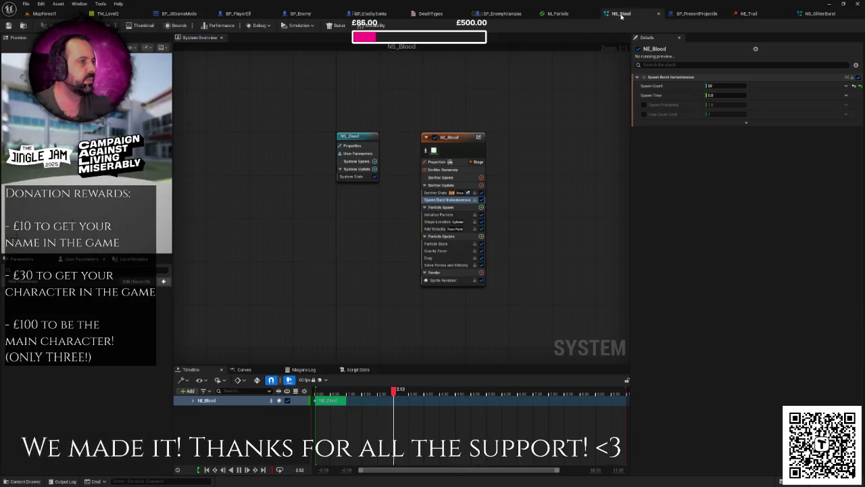
pyautogui.click(445, 214)
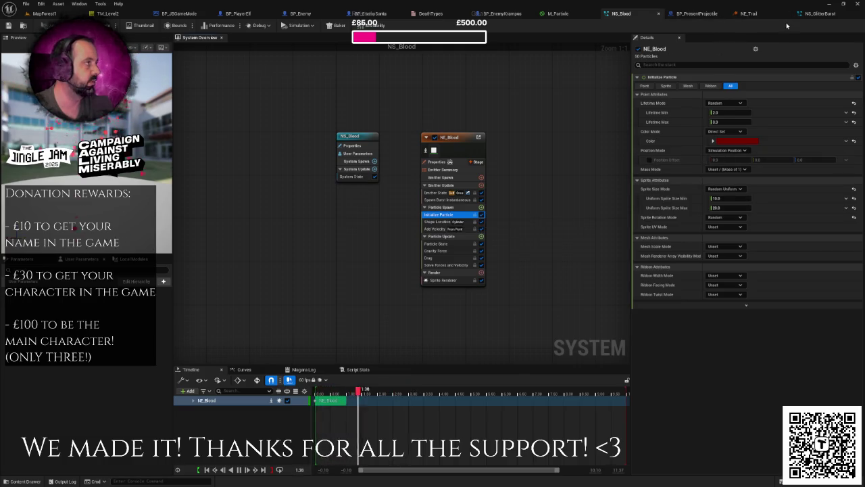
pyautogui.click(703, 13)
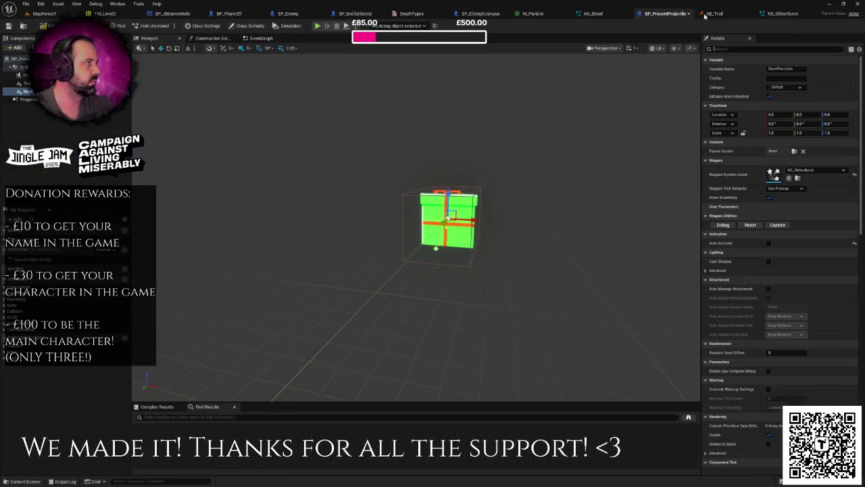
pyautogui.click(777, 13)
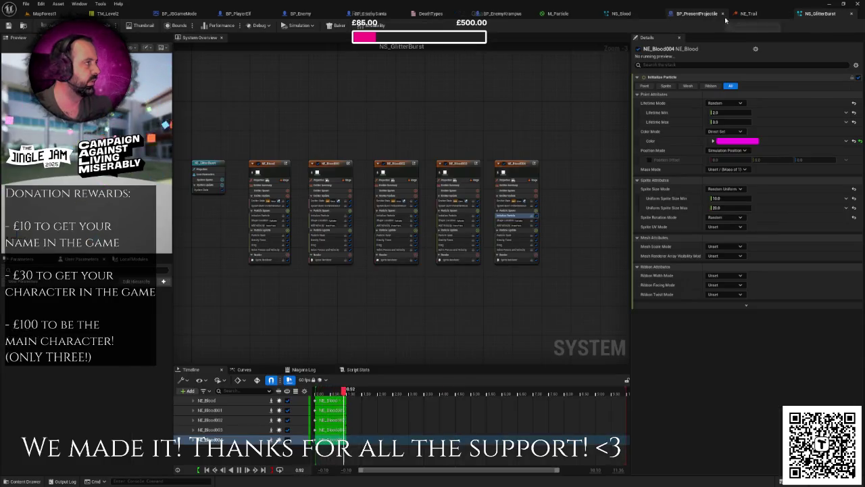
# - Adjust NE_Trail's Uniform Sprite Size Max so its sprite size ranges 5.0 to 10.0
pyautogui.click(747, 13)
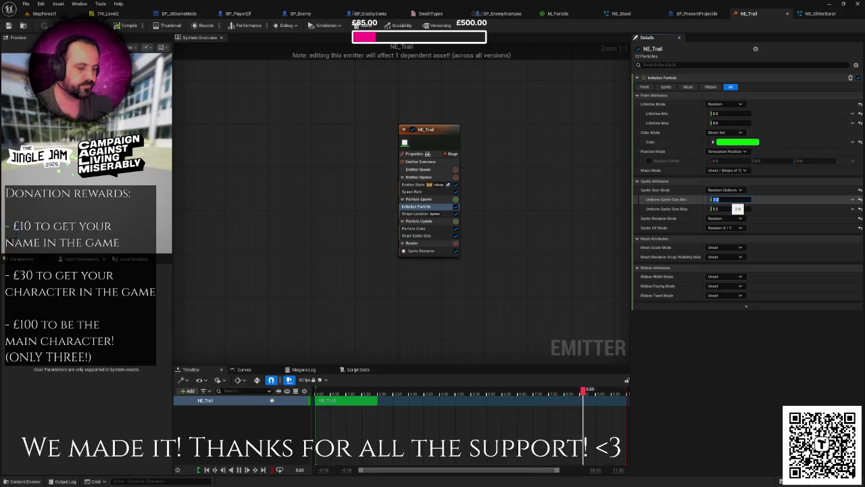
pyautogui.write('1.5')
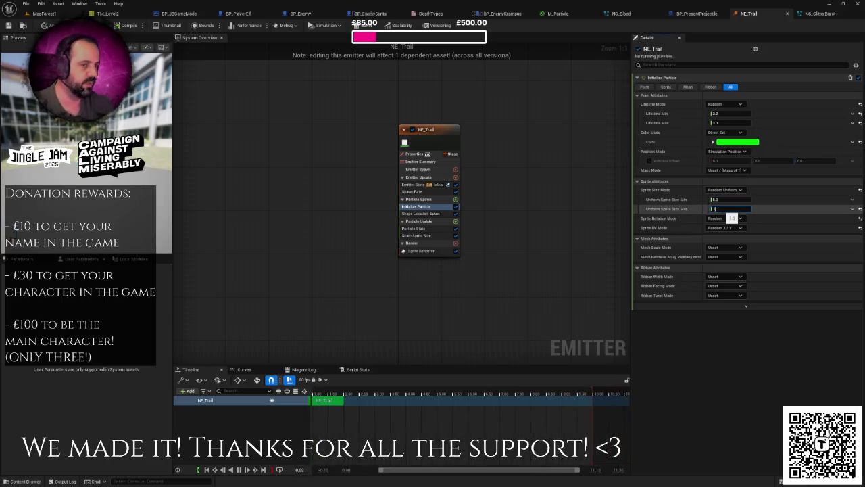
pyautogui.moveTo(546, 144); pyautogui.dragTo(511, 151)
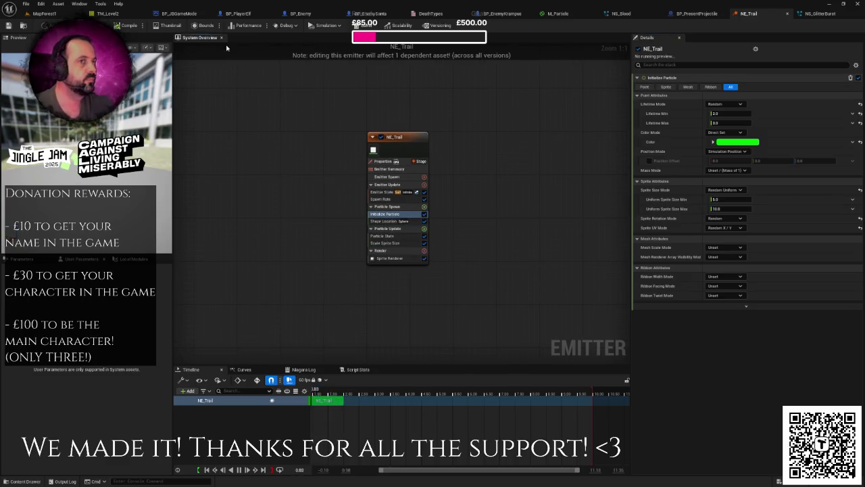
pyautogui.click(57, 12)
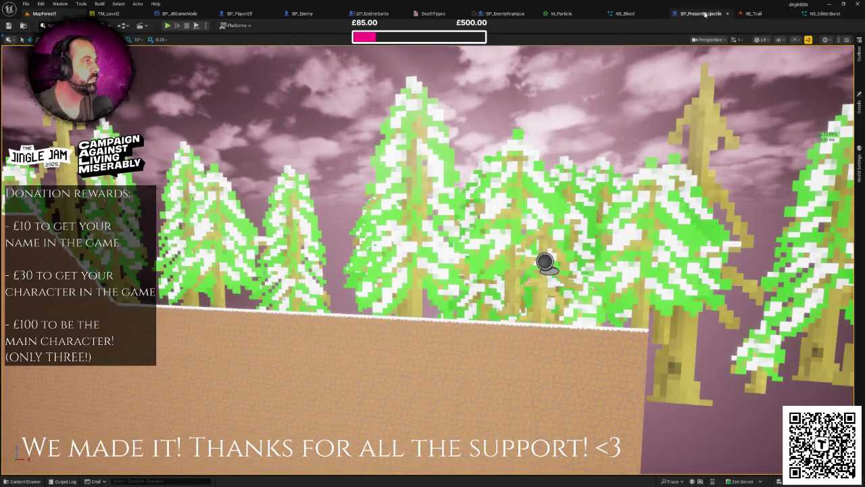
pyautogui.click(704, 13)
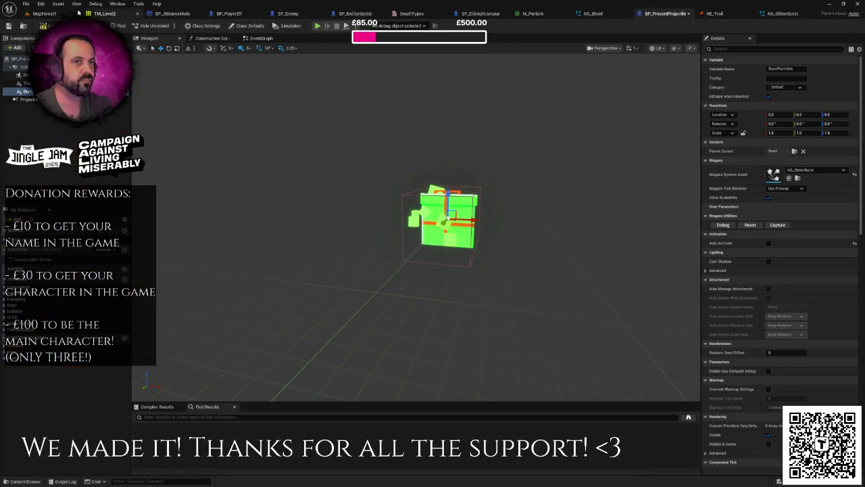
pyautogui.click(44, 14)
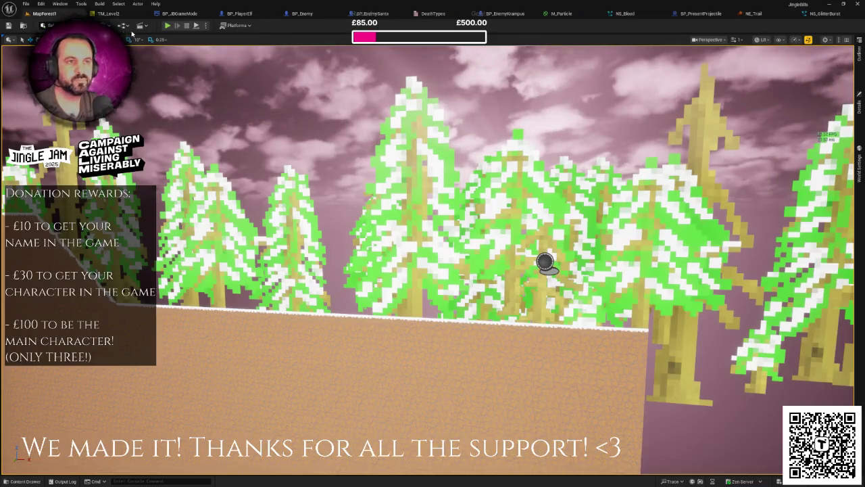
pyautogui.click(174, 25)
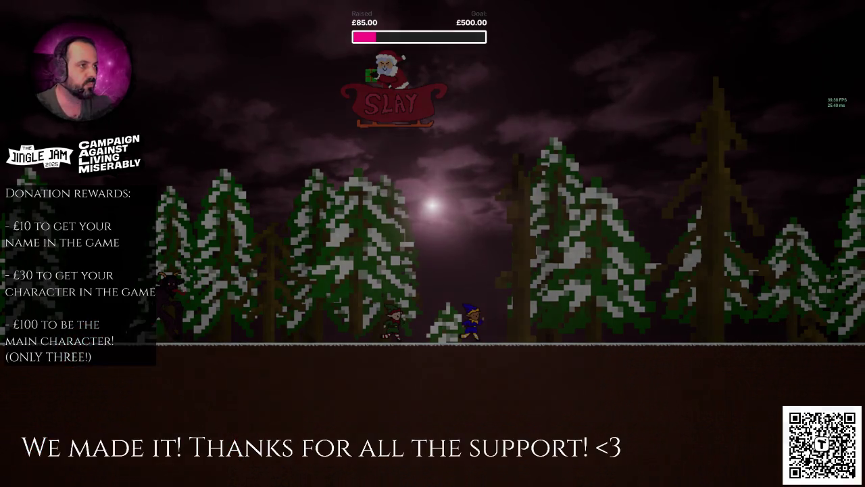
pyautogui.press('Escape')
pyautogui.hotkey('alt', 'p')
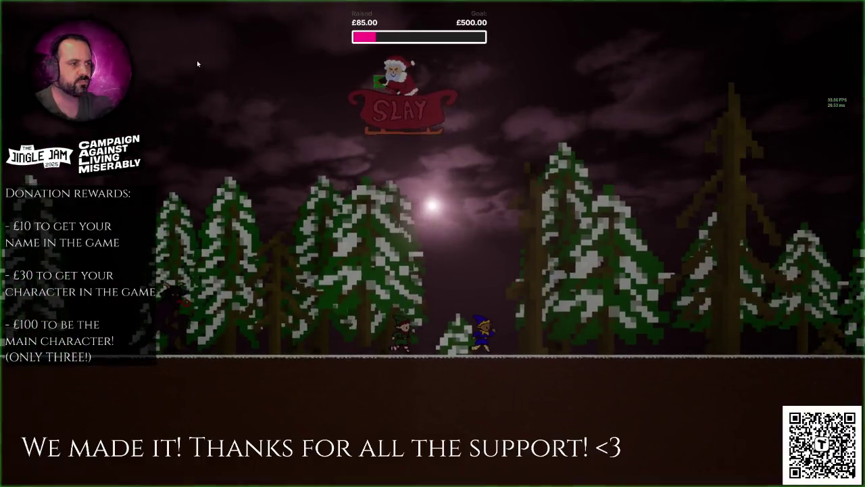
pyautogui.press('Right')
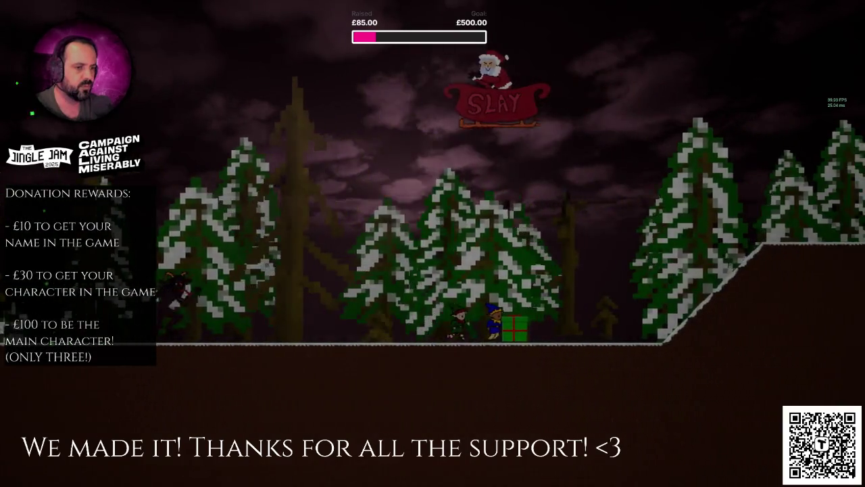
pyautogui.press('Escape')
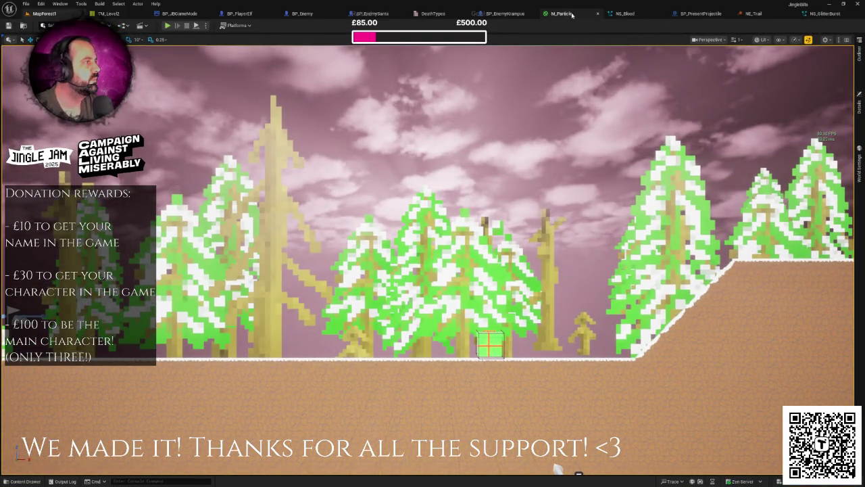
# - Set NE_Trail's Spawn Rate to 10.0 particles per second and return to NS_GlitterBurst
pyautogui.click(567, 15)
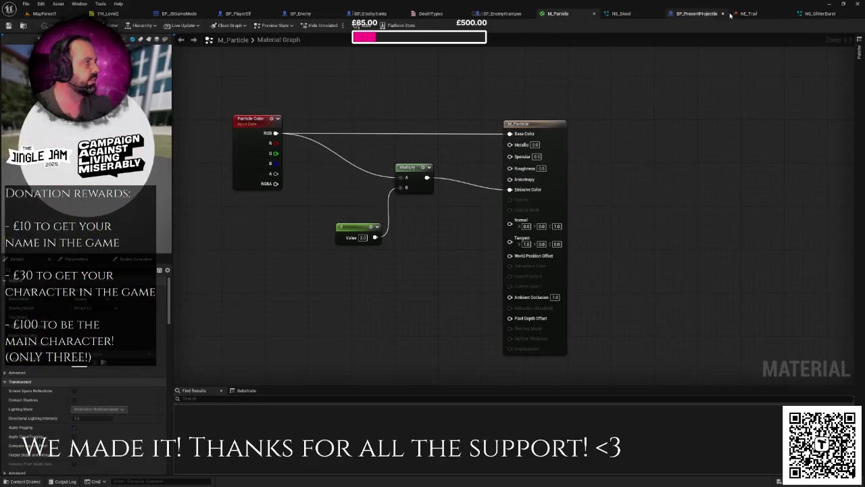
pyautogui.click(748, 13)
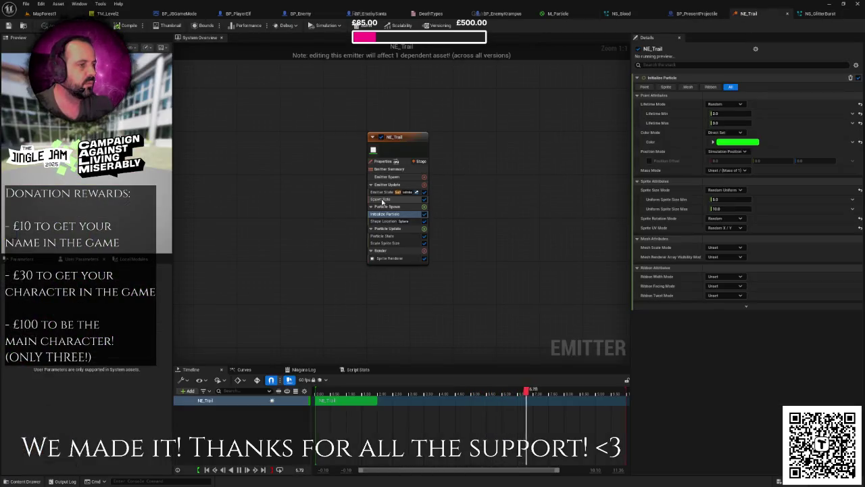
pyautogui.click(383, 200)
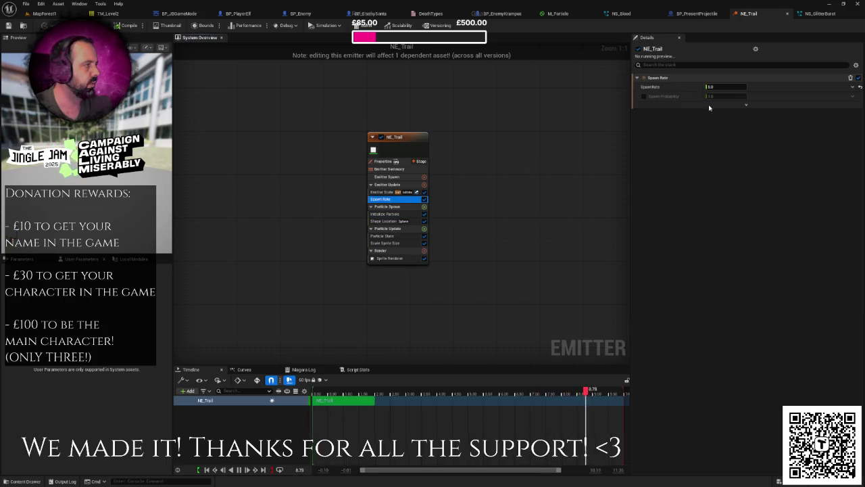
pyautogui.click(713, 87)
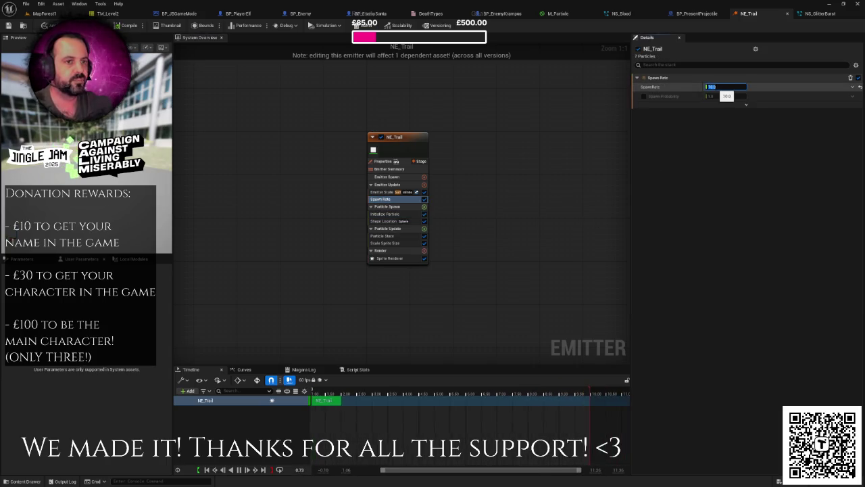
pyautogui.press('Return')
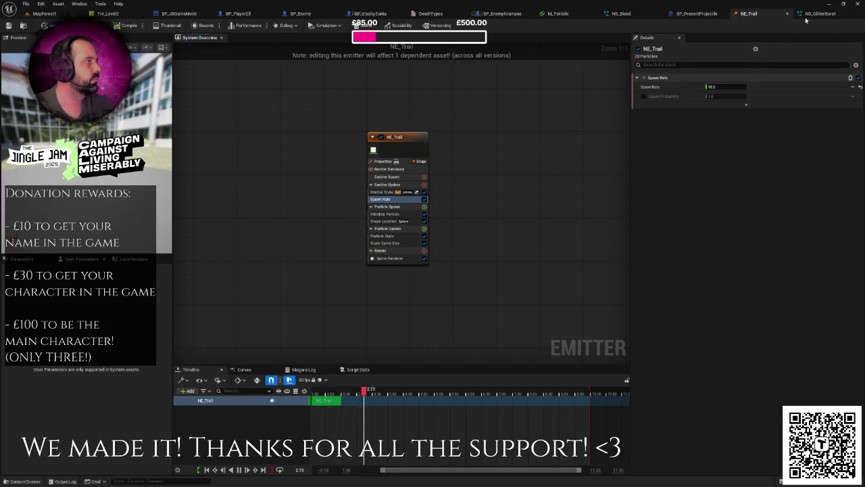
pyautogui.click(818, 13)
pyautogui.moveTo(495, 95); pyautogui.dragTo(473, 120)
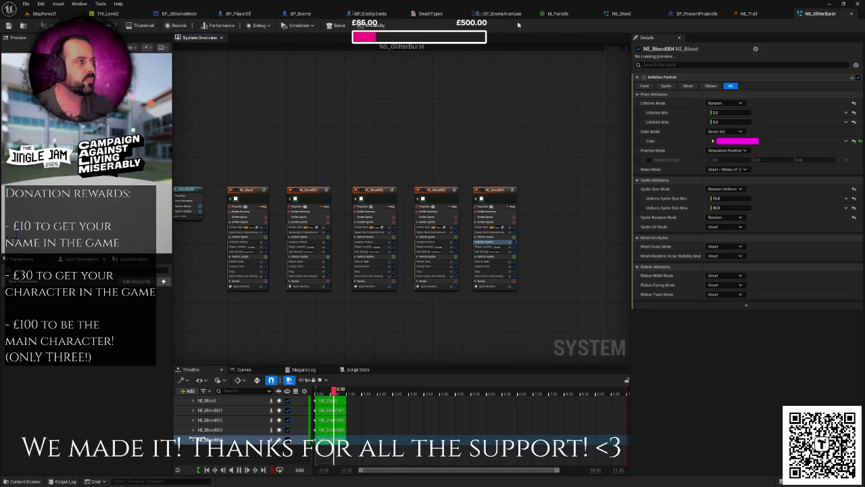
# - Delete the Trail Particles reference feeding the Activate node in the event graph
pyautogui.click(703, 13)
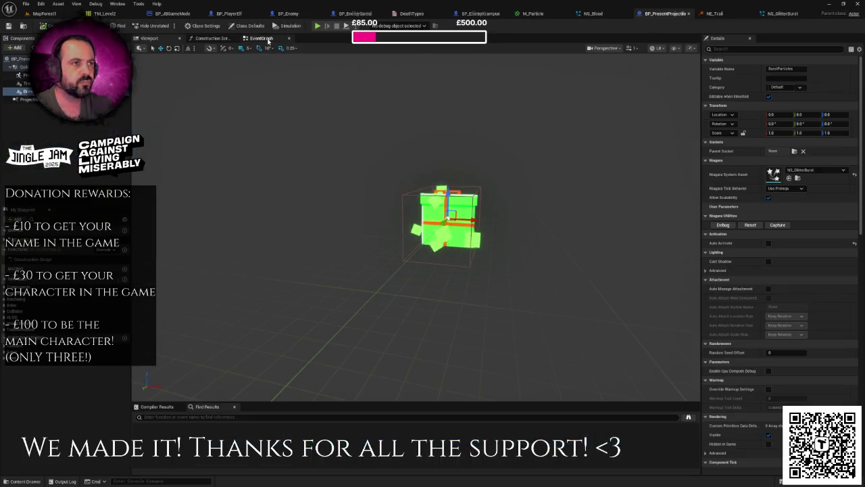
pyautogui.click(261, 38)
pyautogui.scroll(2, 363, 183)
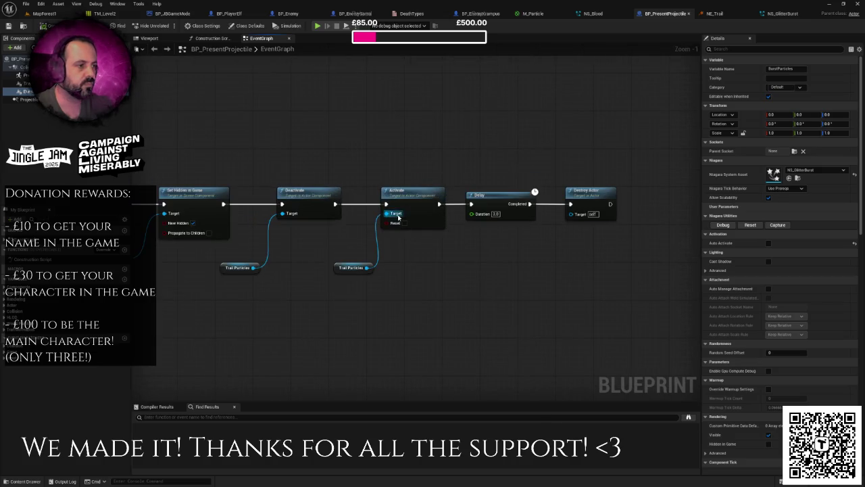
pyautogui.click(342, 270)
pyautogui.moveTo(342, 269); pyautogui.dragTo(334, 267)
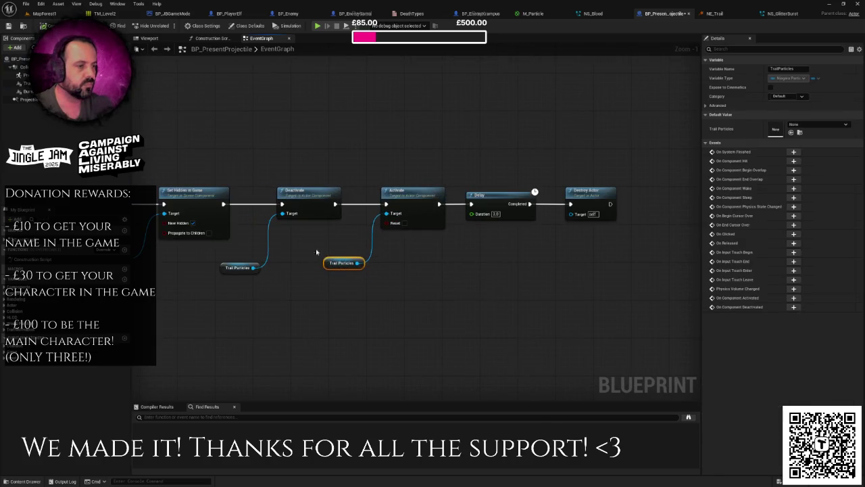
pyautogui.press('Delete')
# - Wire a Burst Particles reference into Activate's Target and start a playtest
pyautogui.moveTo(27, 91)
pyautogui.mouseDown()
pyautogui.moveTo(309, 271)
pyautogui.moveTo(386, 214)
pyautogui.mouseUp()
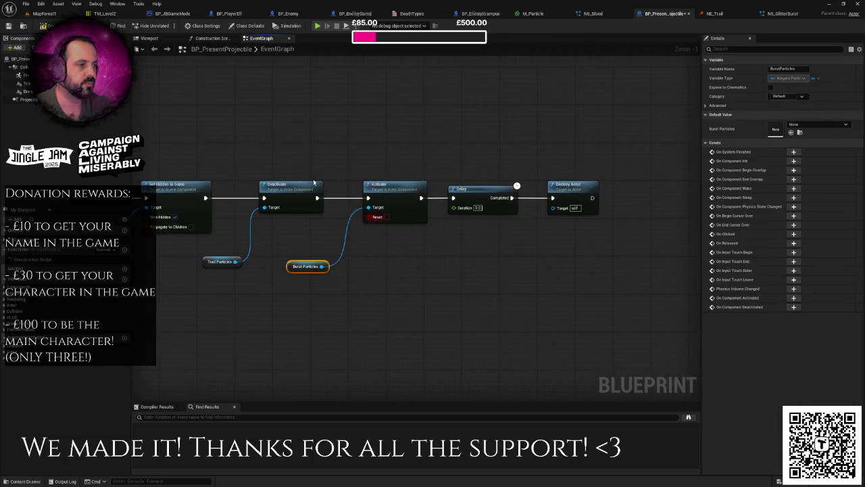
pyautogui.moveTo(248, 123); pyautogui.dragTo(244, 144)
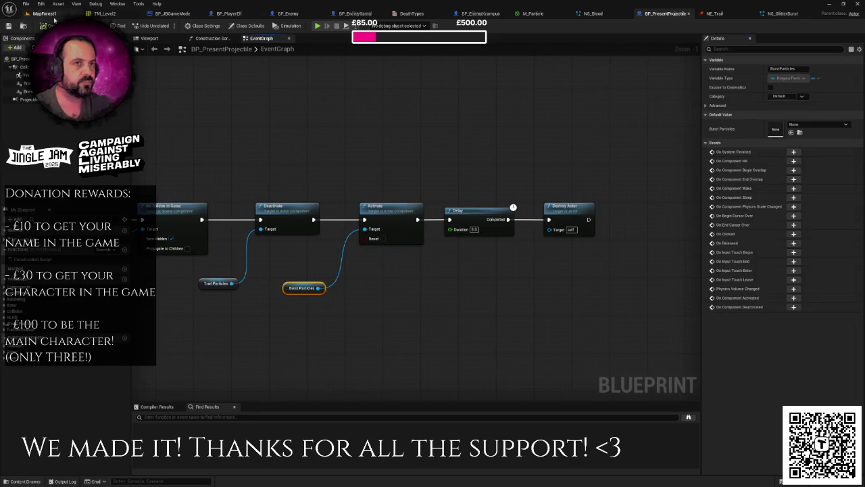
pyautogui.hotkey('alt', 'p')
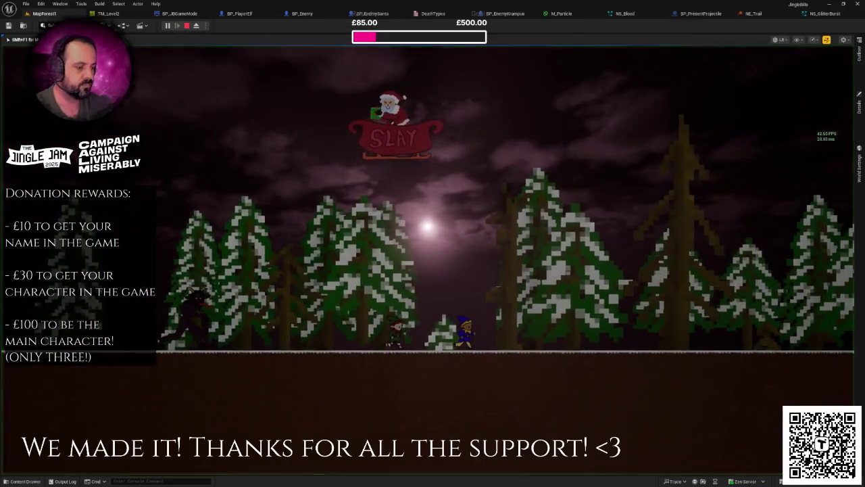
# - Skip the opening cutscene, watch the multicoloured glitter burst on impact, then end the playtest
pyautogui.press('F11')
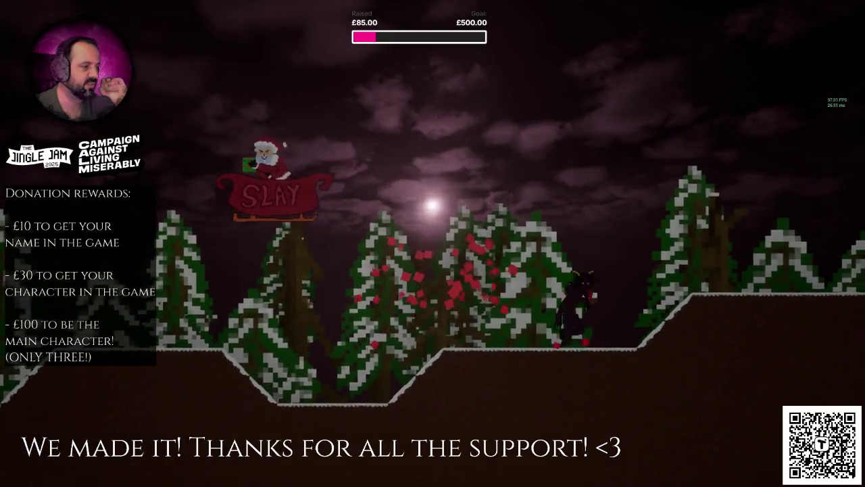
pyautogui.press('Escape')
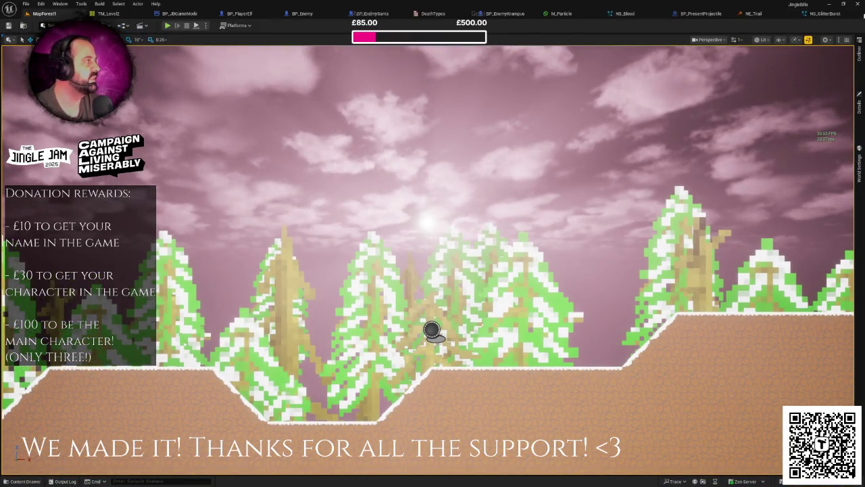
pyautogui.click(749, 14)
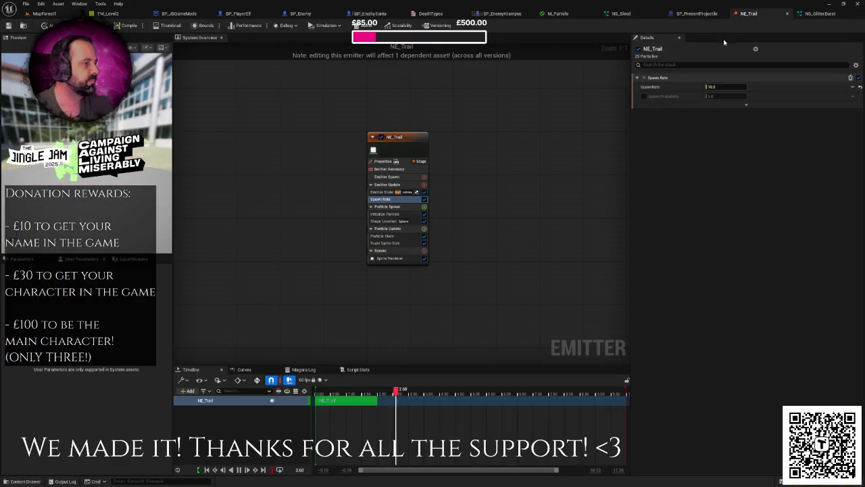
# - Give NE_Trail's Initialize Particle a uniform sprite size range of 10 to 15
pyautogui.click(390, 222)
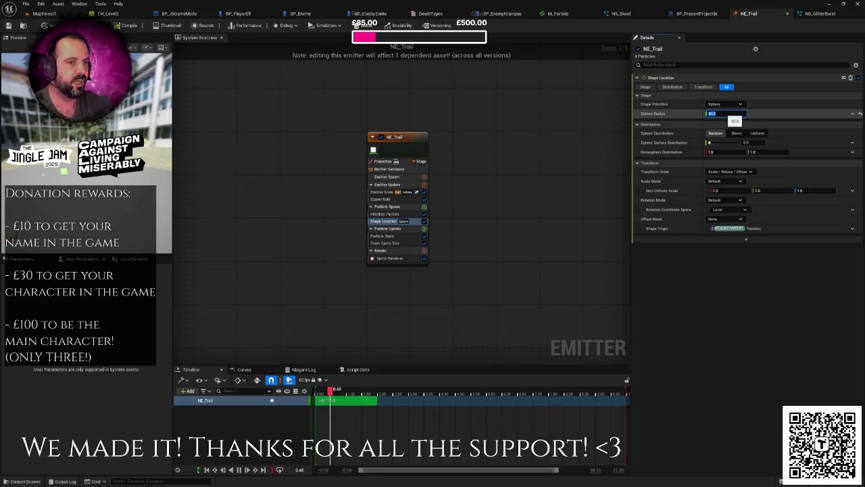
pyautogui.click(395, 214)
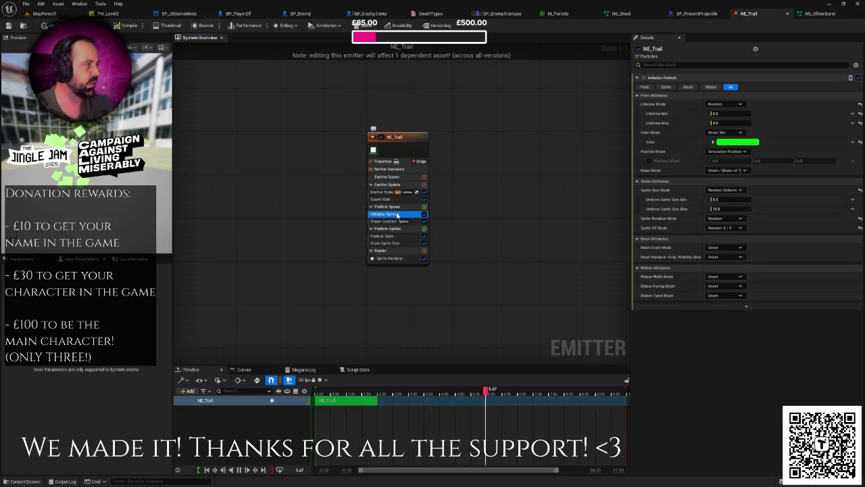
pyautogui.click(726, 200)
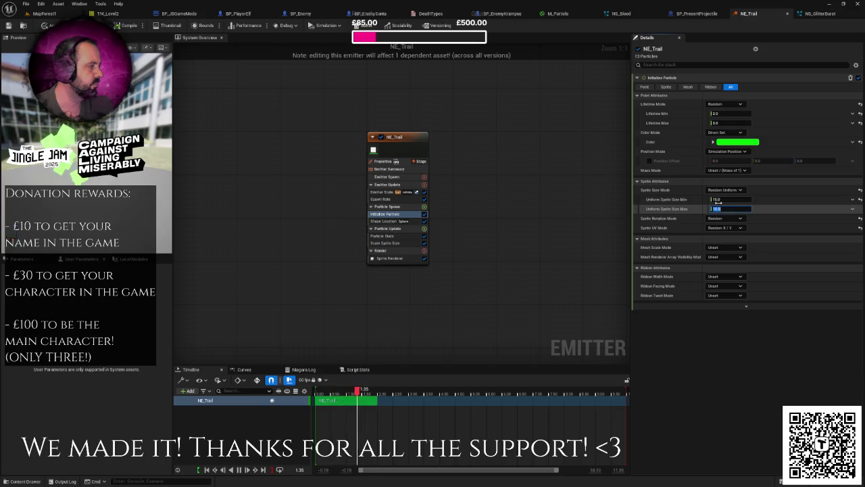
pyautogui.hotkey('shift', 'Tab')
pyautogui.write('10')
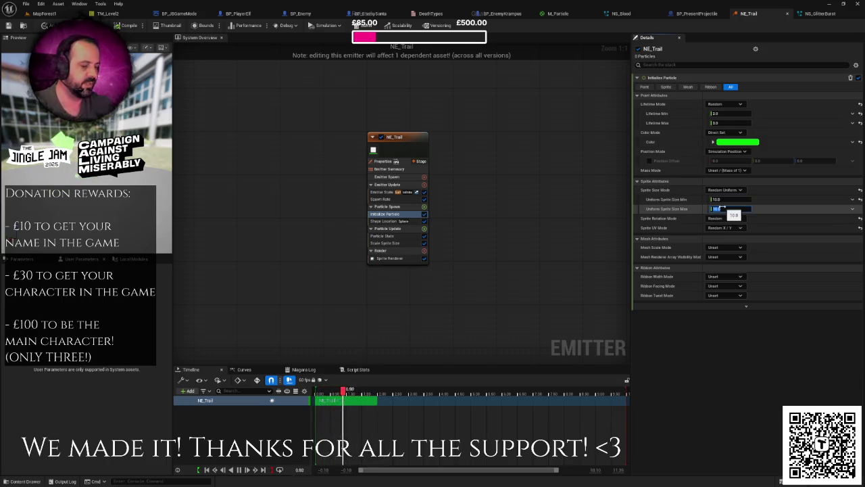
pyautogui.write('15')
pyautogui.press('Return')
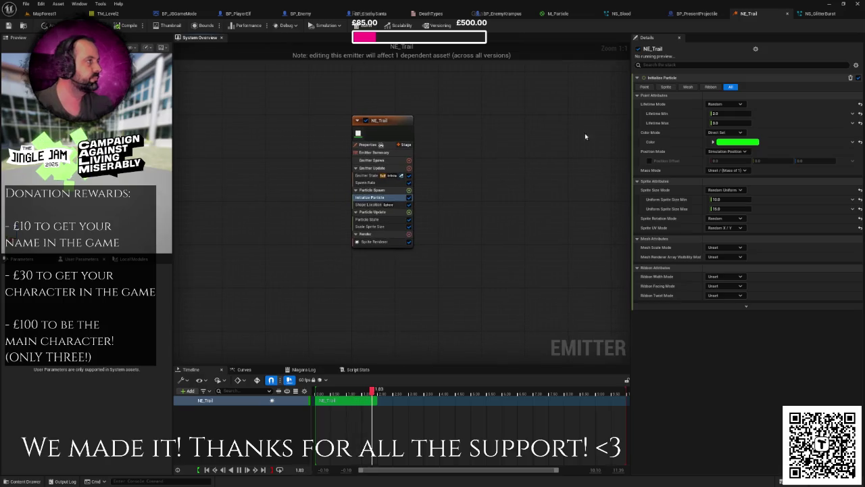
pyautogui.click(818, 15)
# - Reduce the maximum sprite size in the Initialize Particle of NE_Blood, NE_Blood001 and NE_Blood002
pyautogui.click(308, 212)
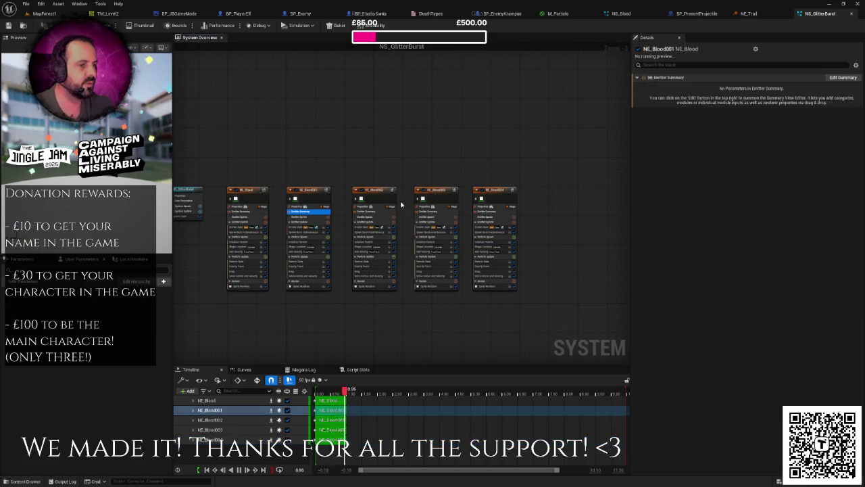
pyautogui.scroll(3, 260, 251)
pyautogui.click(240, 243)
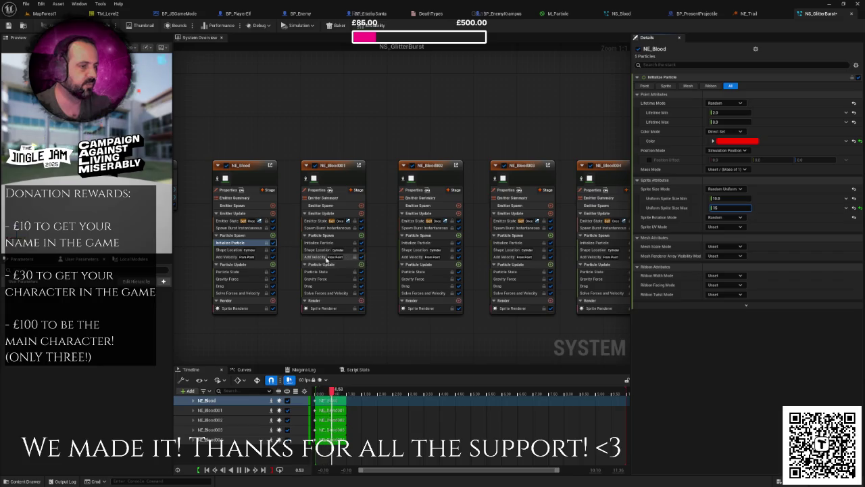
pyautogui.click(321, 243)
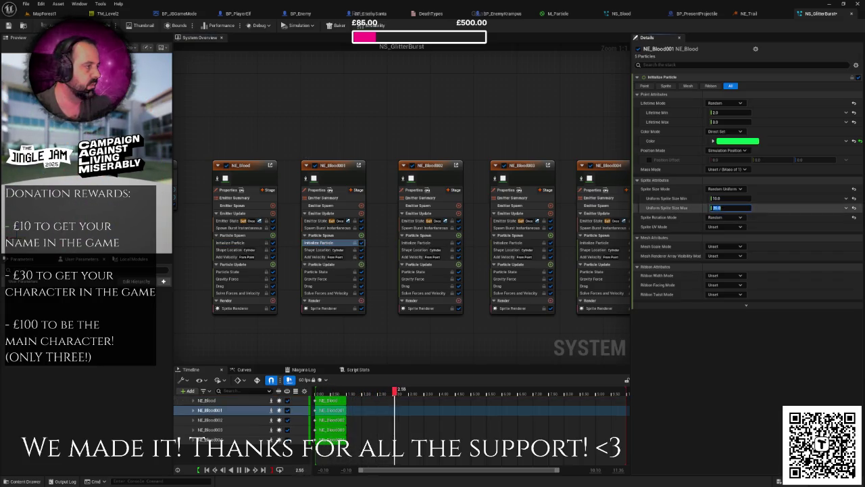
pyautogui.click(416, 242)
pyautogui.click(727, 208)
# - Set NE_Blood003's maximum sprite size to 15, save NS_GlitterBurst, and start a play test
pyautogui.click(507, 243)
pyautogui.click(726, 208)
pyautogui.write('15')
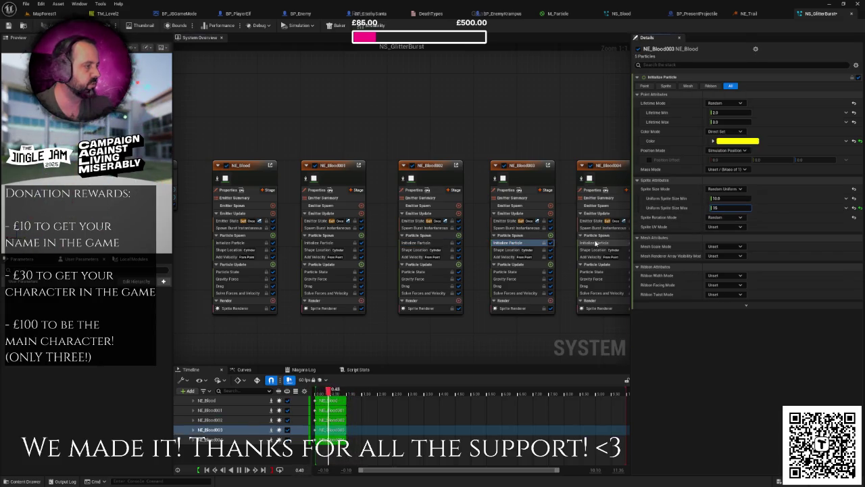
pyautogui.click(596, 242)
pyautogui.hotkey('ctrl', 's')
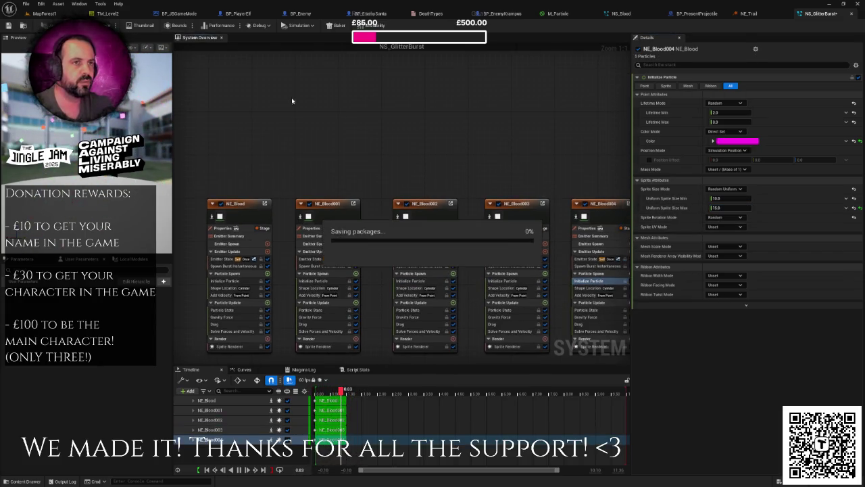
pyautogui.hotkey('alt', 'p')
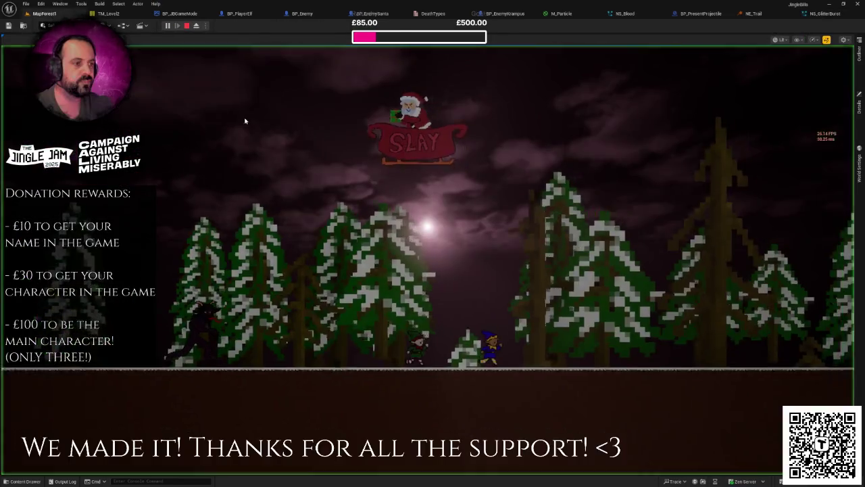
# - Play the game fullscreen for a few seconds, then stop the play session
pyautogui.press('F11')
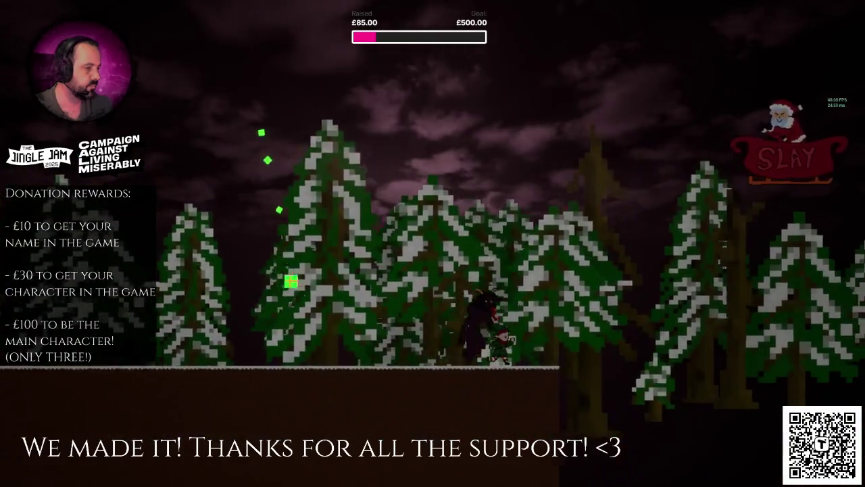
pyautogui.press('Escape')
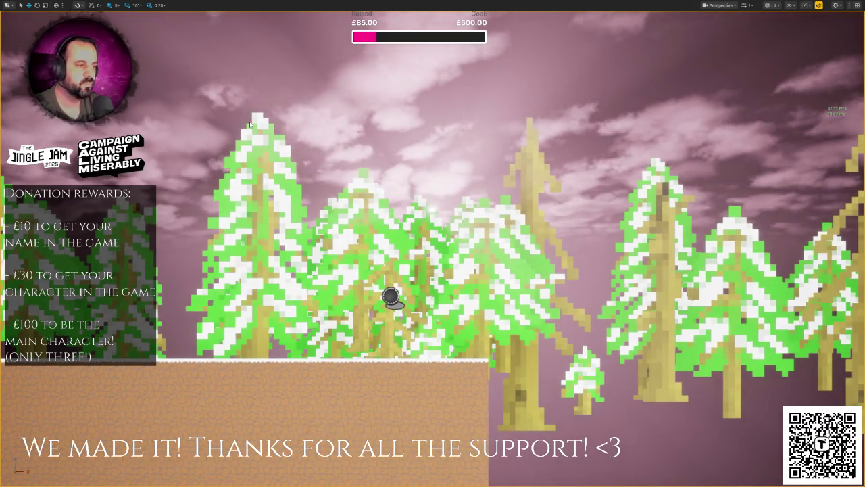
pyautogui.hotkey('alt', 'p')
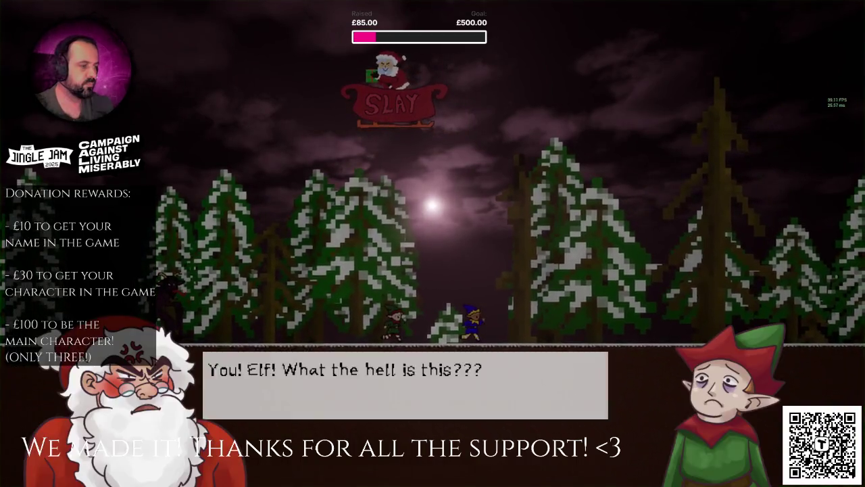
pyautogui.press('d')
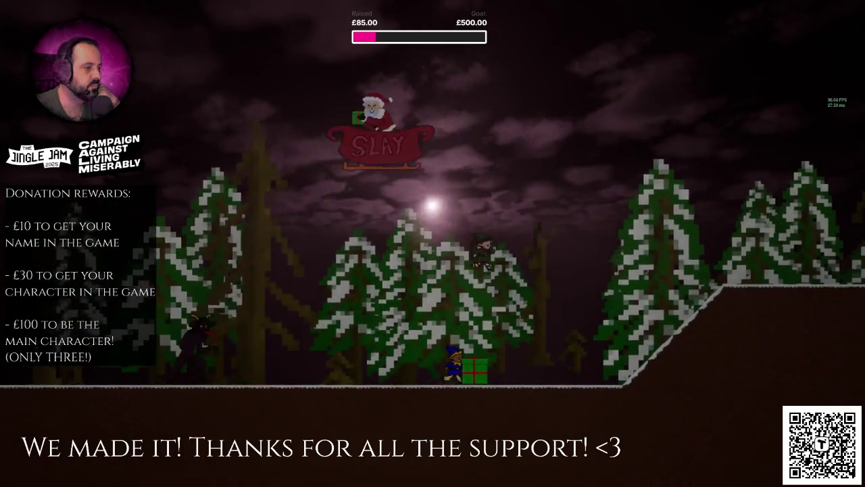
pyautogui.press('d')
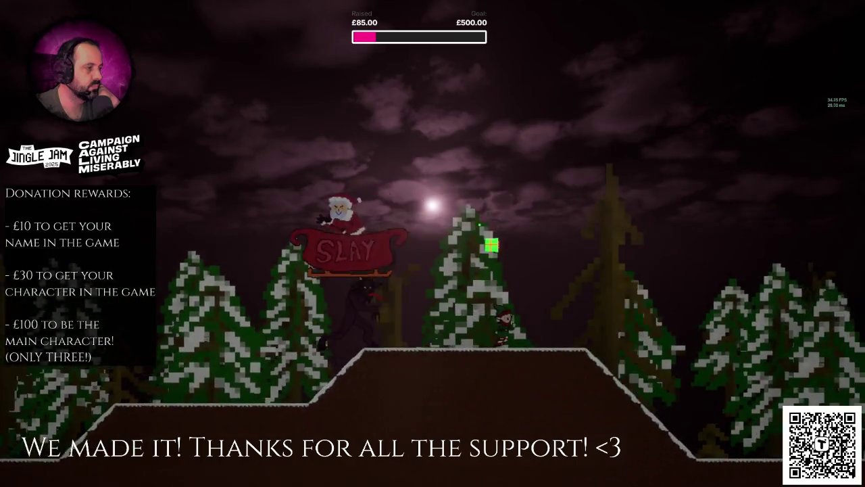
pyautogui.press('d')
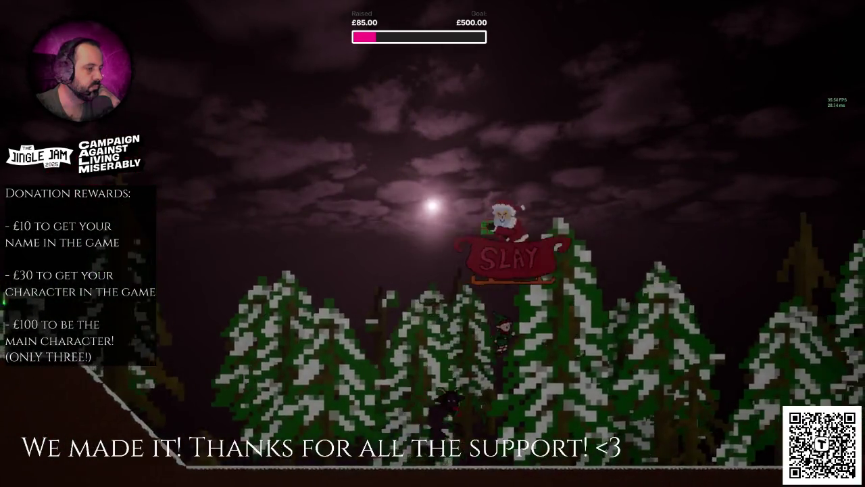
pyautogui.press('Escape')
pyautogui.hotkey('alt', 'p')
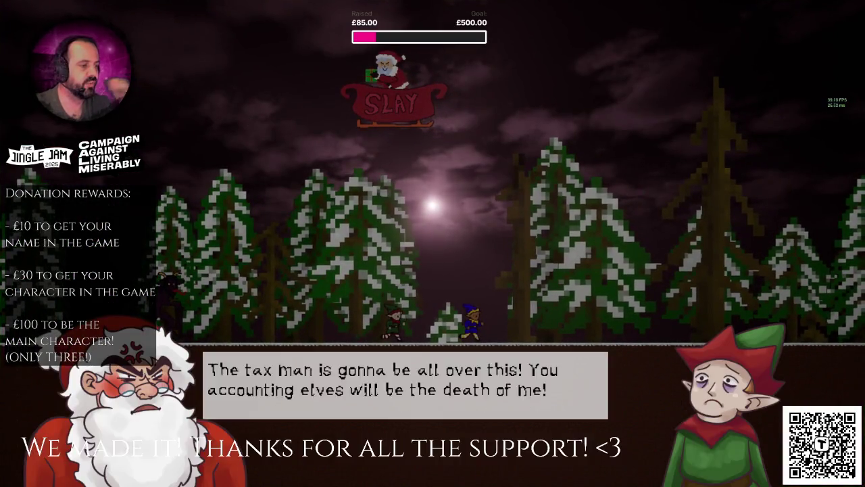
pyautogui.press('d')
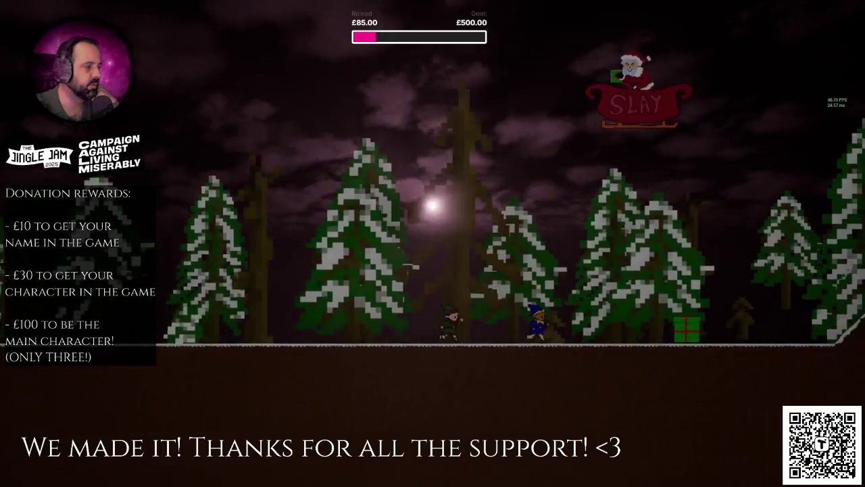
pyautogui.press('d')
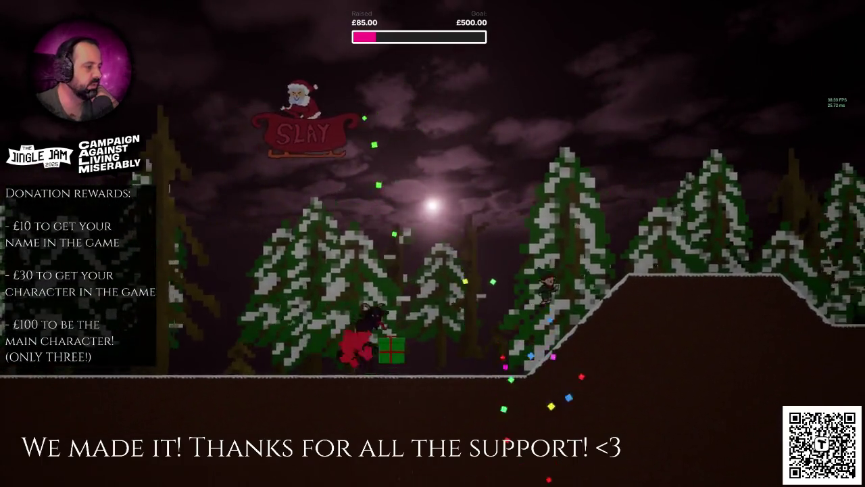
pyautogui.press('d')
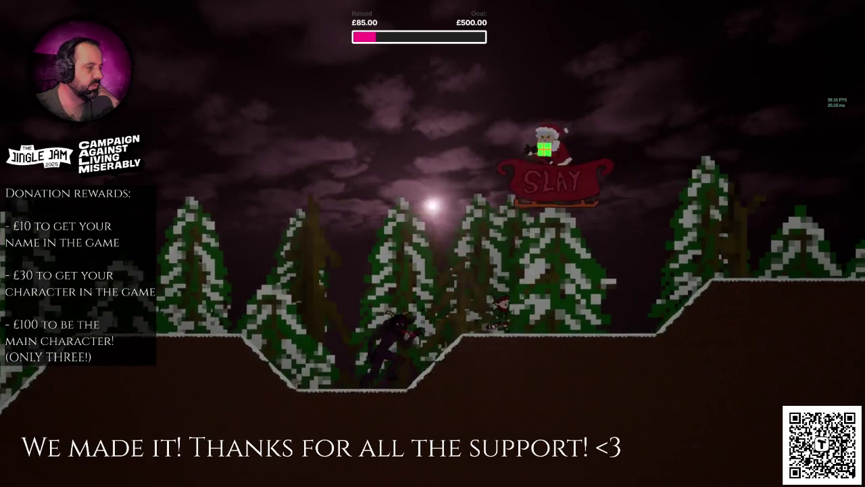
pyautogui.press('d')
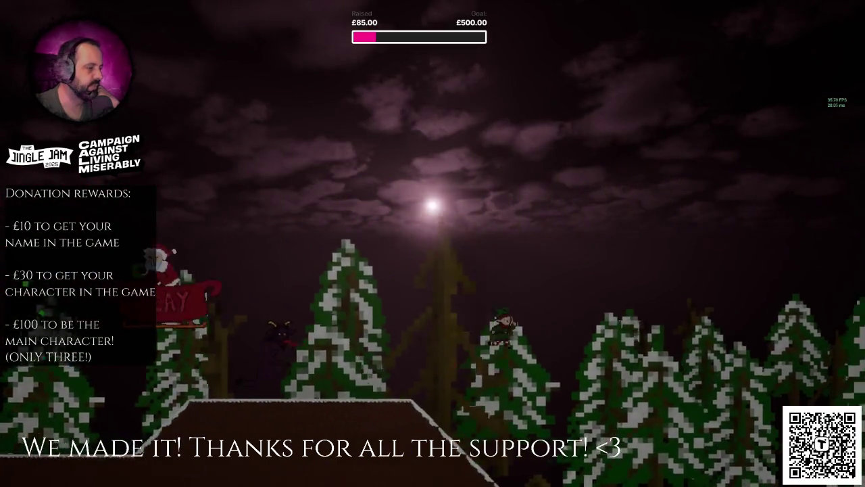
pyautogui.press('d')
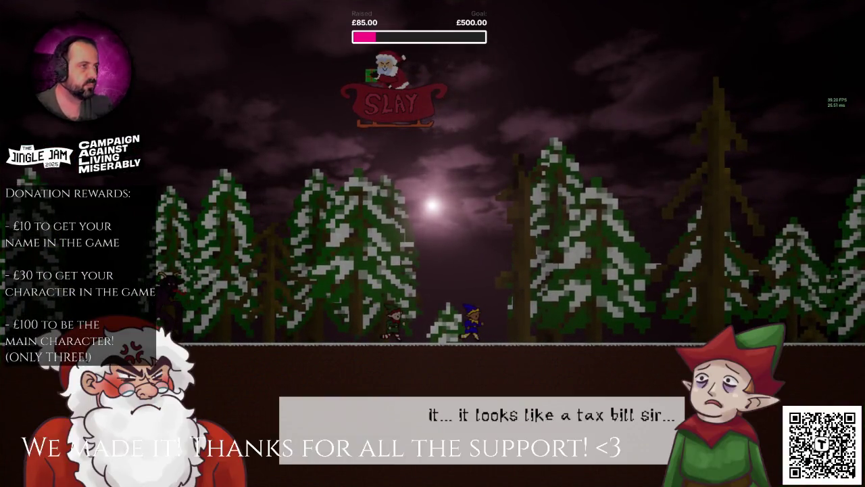
pyautogui.press('d')
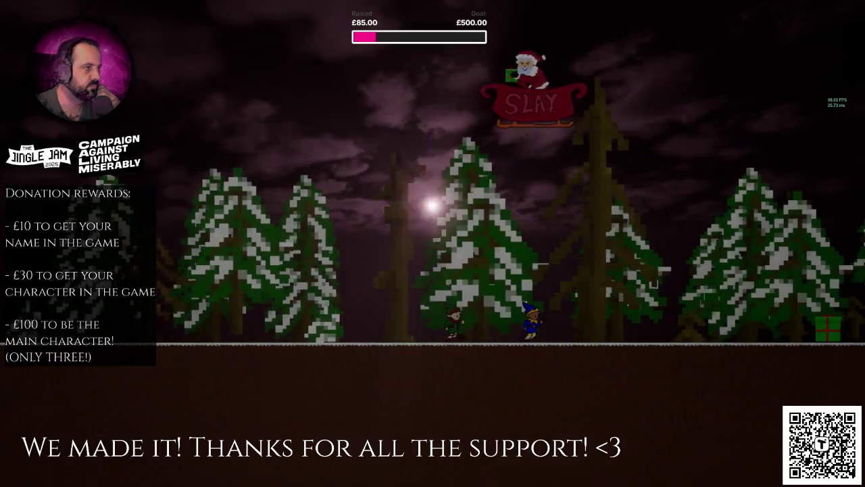
pyautogui.press('d')
pyautogui.press('space')
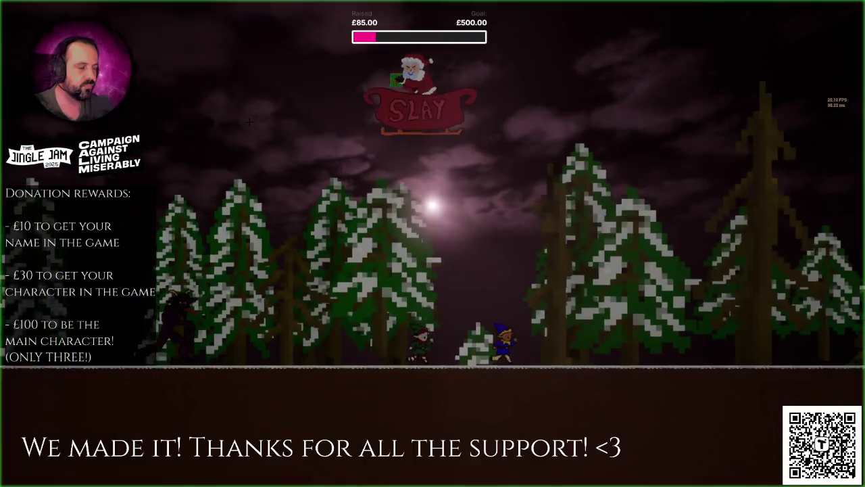
pyautogui.press('space')
pyautogui.press('space')
pyautogui.press('d')
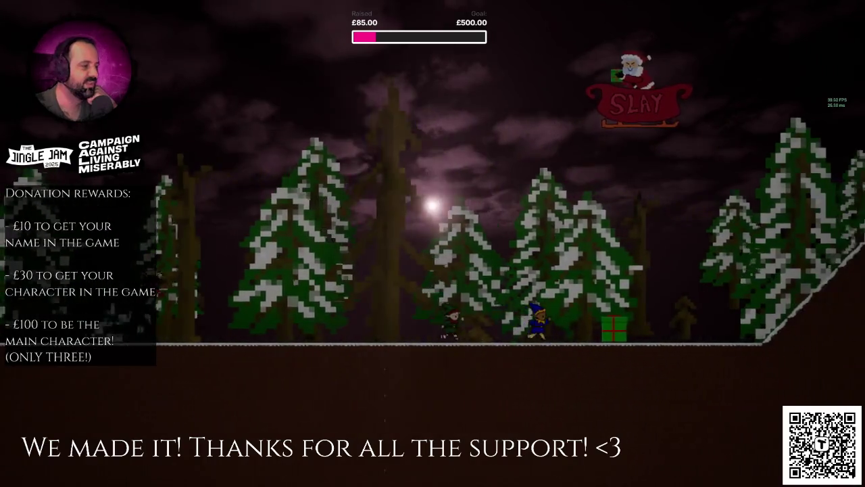
pyautogui.press('space')
pyautogui.press('d')
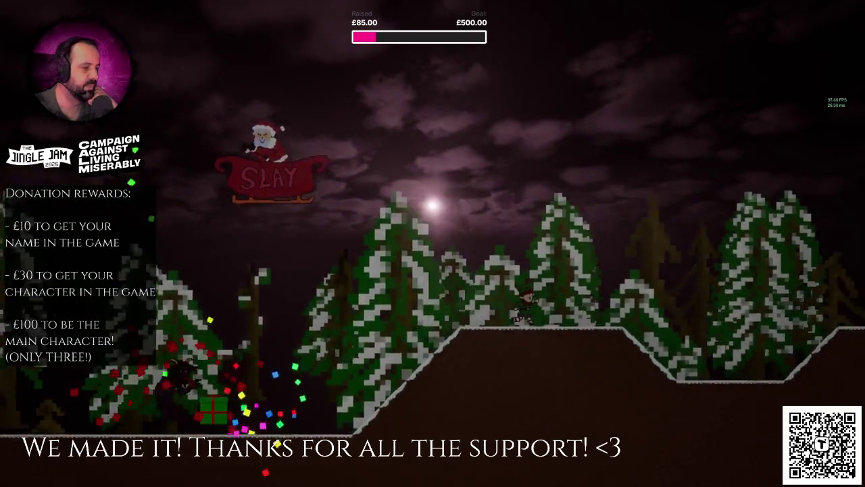
pyautogui.press('d')
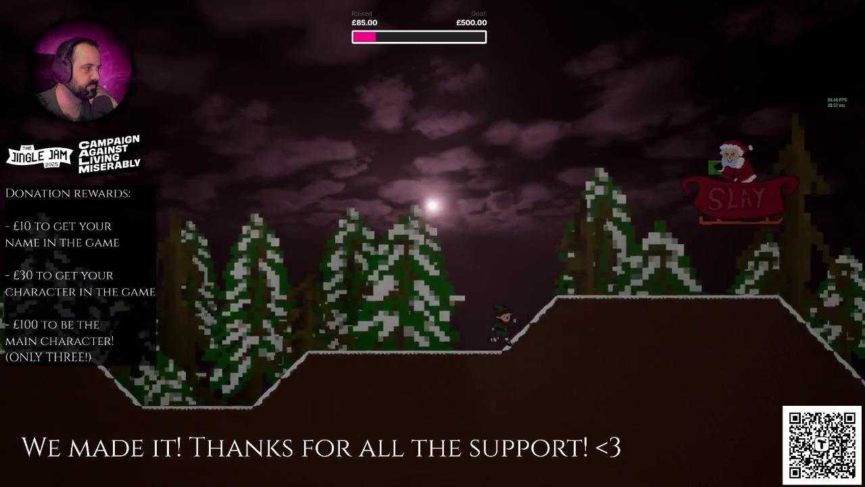
pyautogui.press('d')
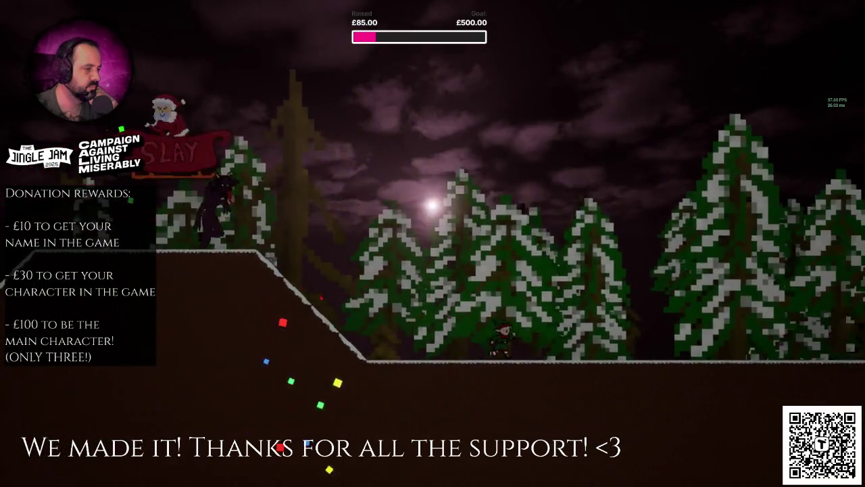
pyautogui.press('d')
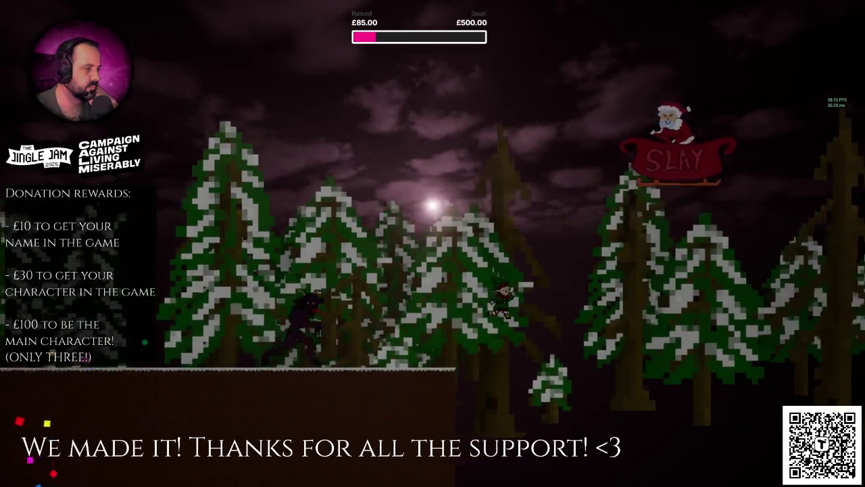
pyautogui.press('Escape')
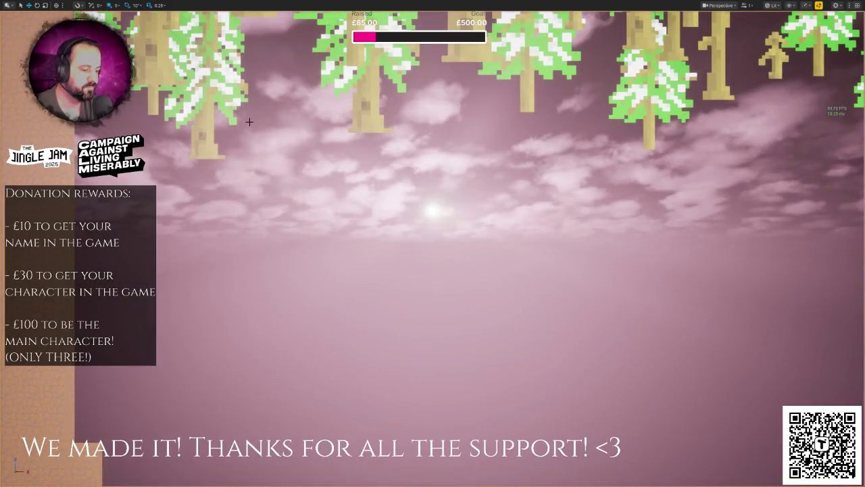
# - Resume the game, skip the cutscene dialogue, and move the elf right toward Krampus
pyautogui.hotkey('alt', 'p')
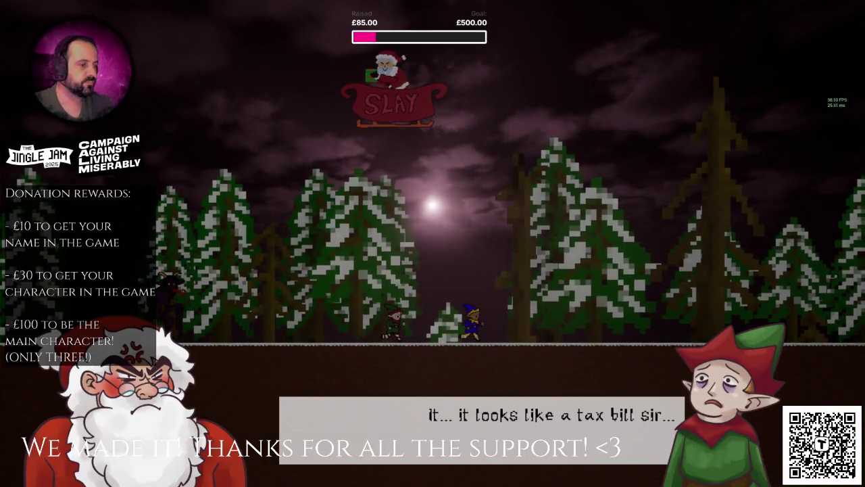
pyautogui.press('d')
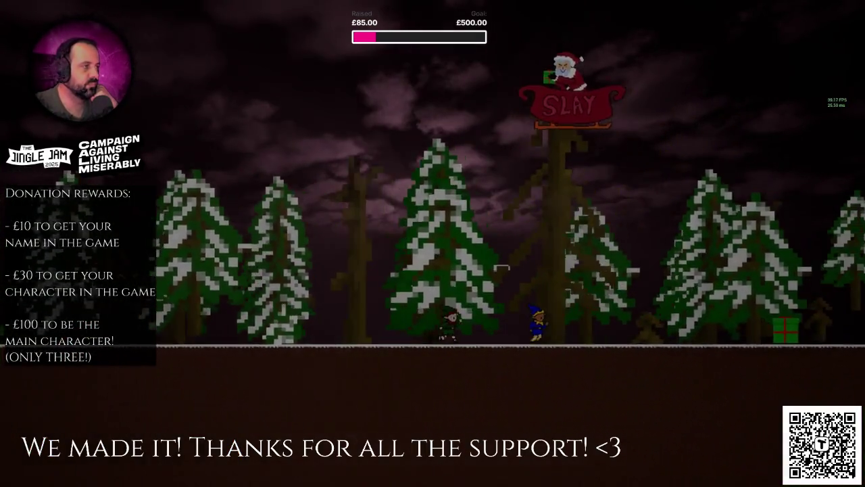
pyautogui.press('space')
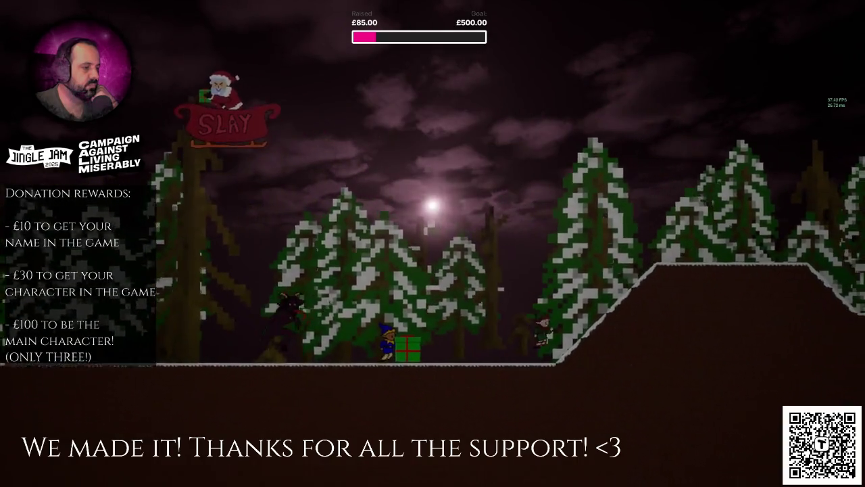
pyautogui.press('d')
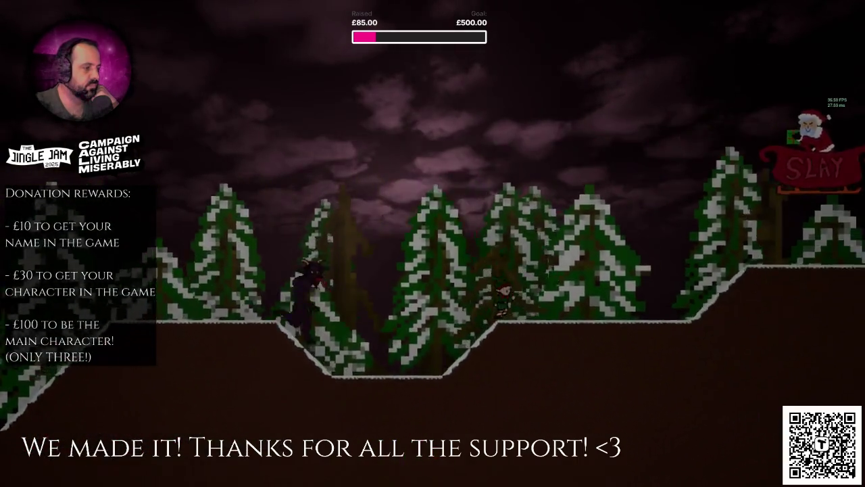
pyautogui.press('d')
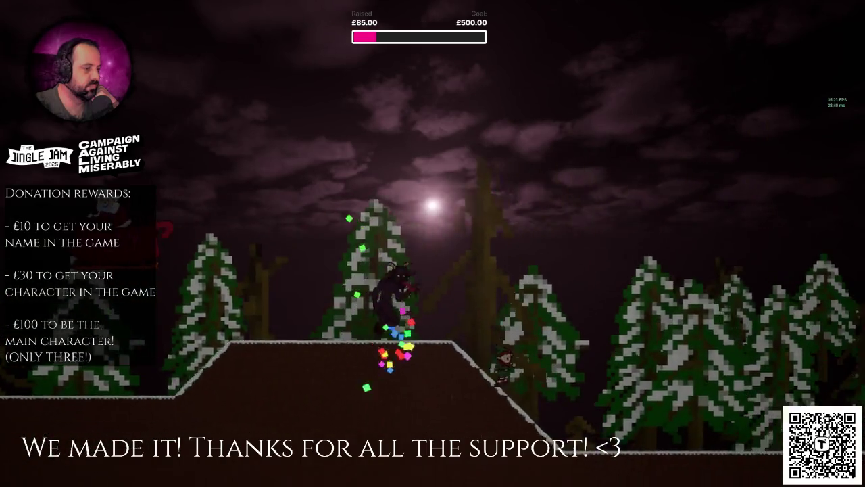